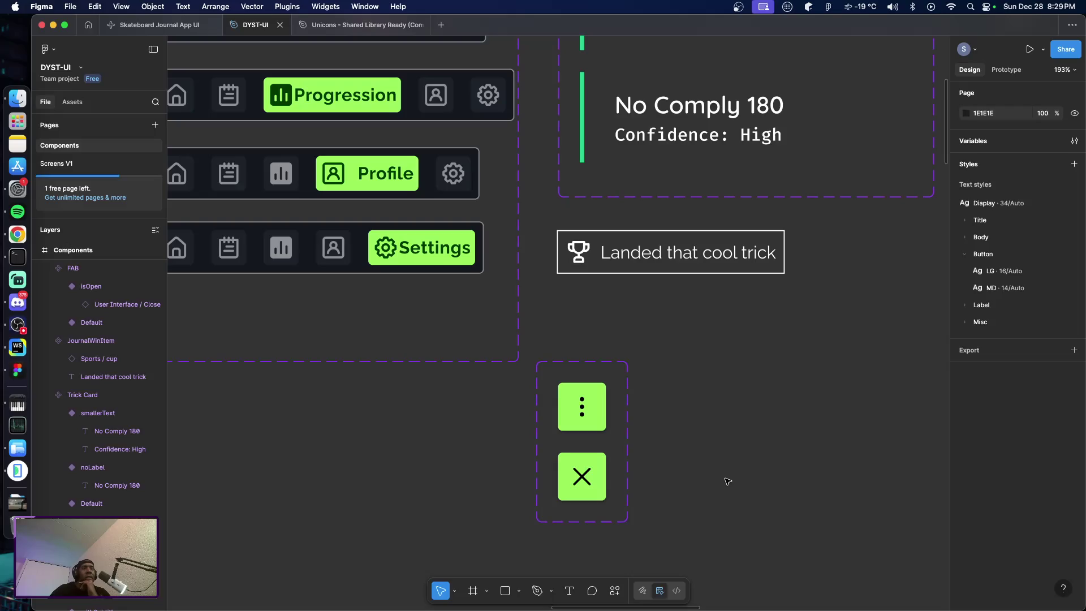
Move the FAB component slightly up-right to X 1511, Y 531, then switch to the Android emulator
{"action": "left_click_drag", "start_coordinate": [610, 448], "coordinate": [632, 433]}
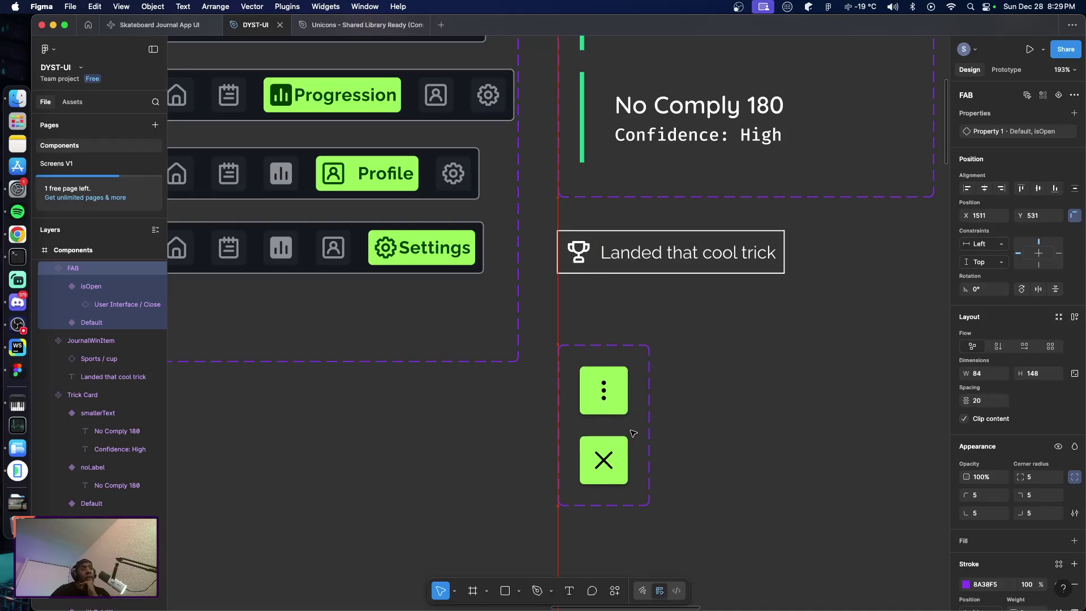
{"action": "left_click", "coordinate": [708, 448]}
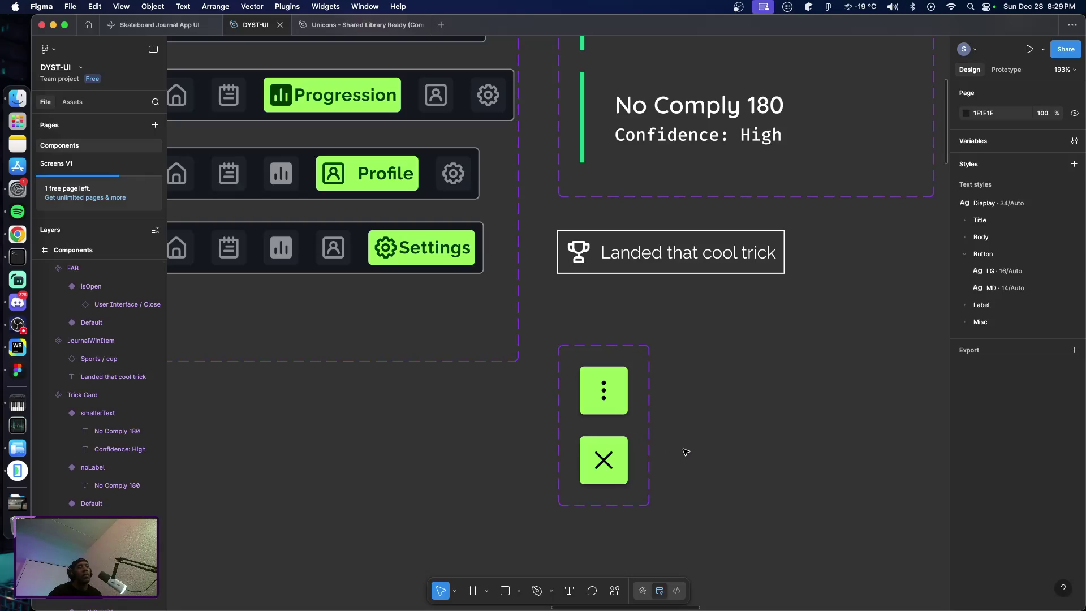
{"action": "key", "text": "super+Tab"}
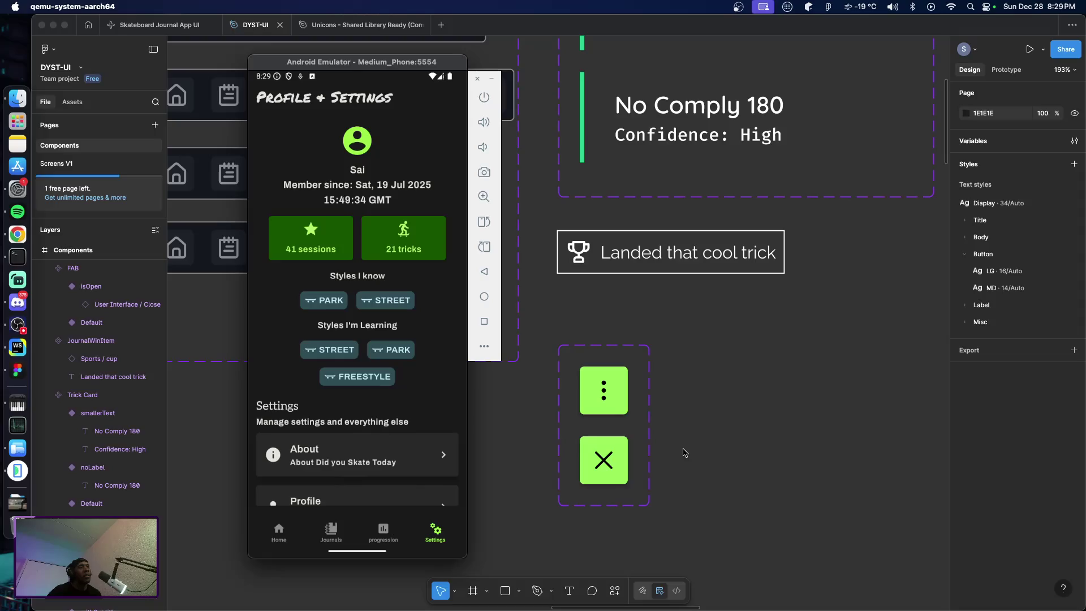
Cycle through the app switcher back to Figma's components canvas showing the FAB
{"action": "key", "text": "super+Tab"}
{"action": "key", "text": "super+Tab"}
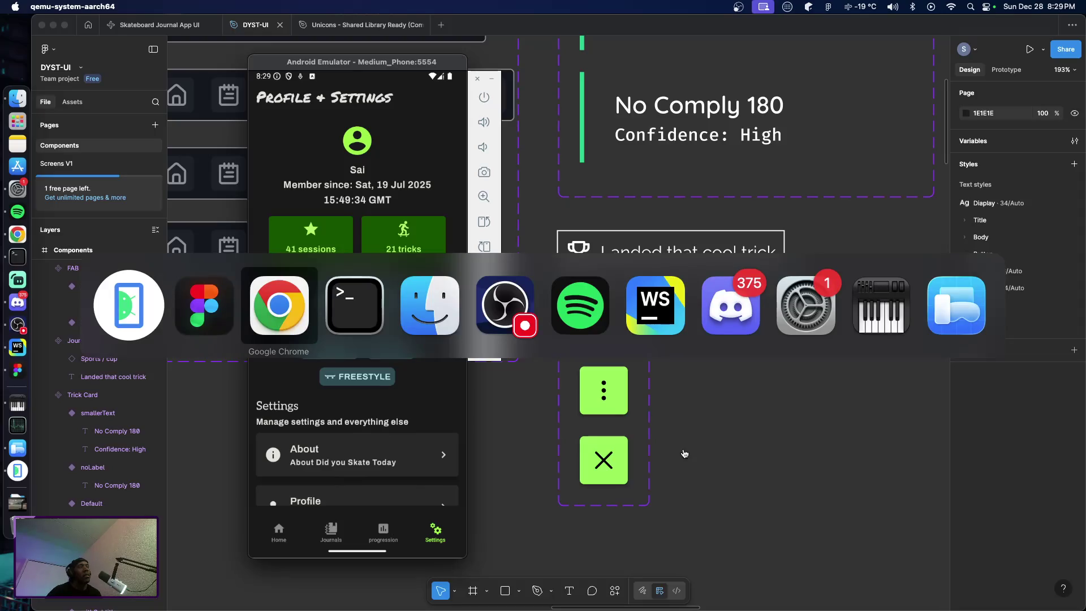
{"action": "key", "text": "super+shift+Tab"}
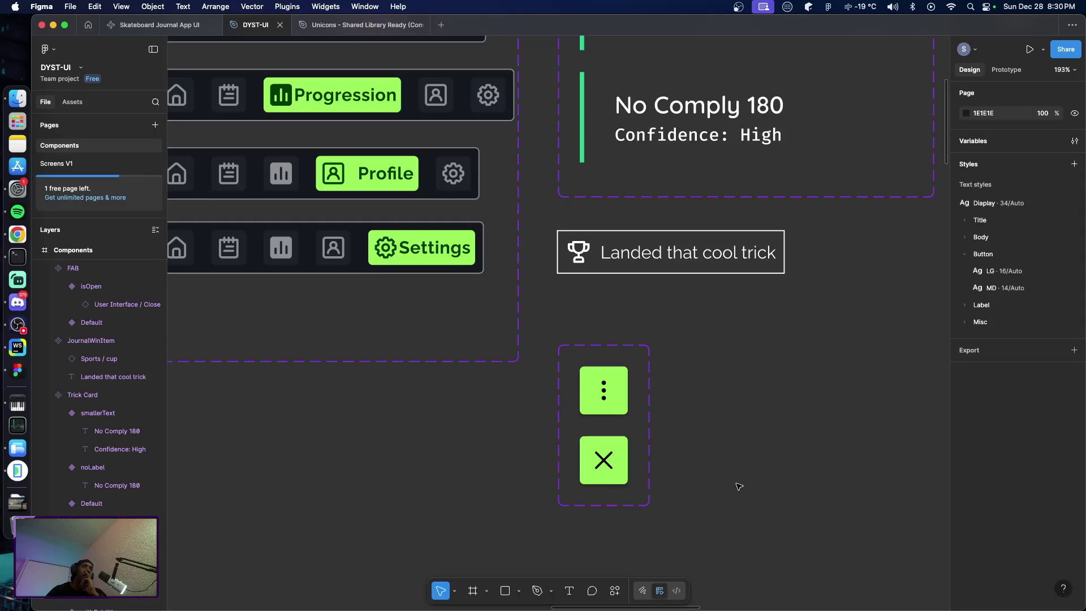
{"action": "scroll", "coordinate": [724, 460], "scroll_direction": "right", "scroll_amount": 5}
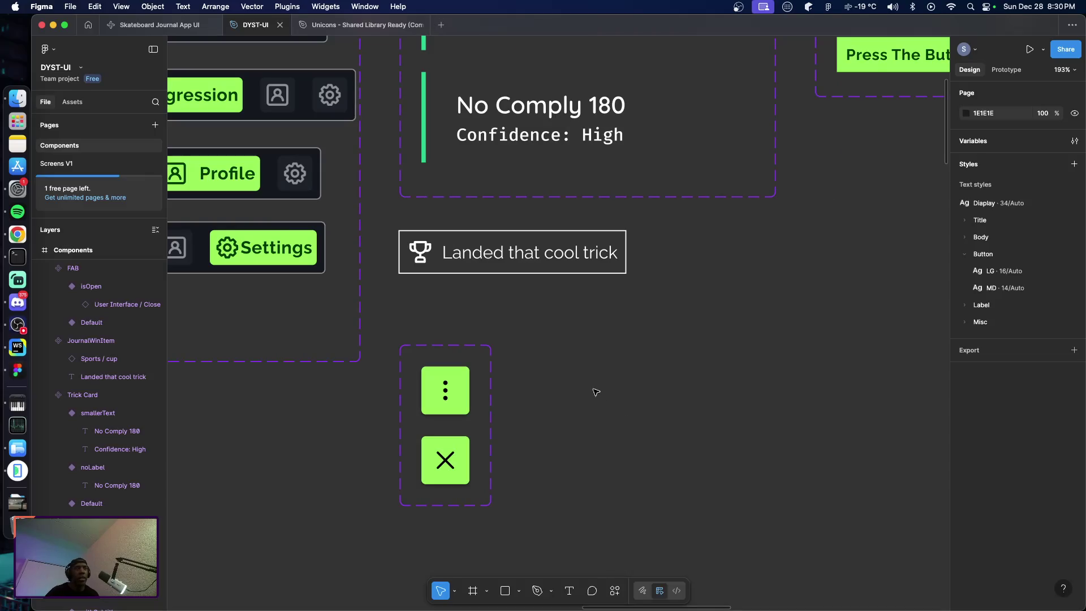
Add an 'AI Analysis' text label right of the FAB, lined up with the top FAB button
{"action": "key", "text": "r"}
{"action": "key", "text": "Escape"}
{"action": "key", "text": "t"}
{"action": "left_click", "coordinate": [610, 383]}
{"action": "type", "text": "Anal"}
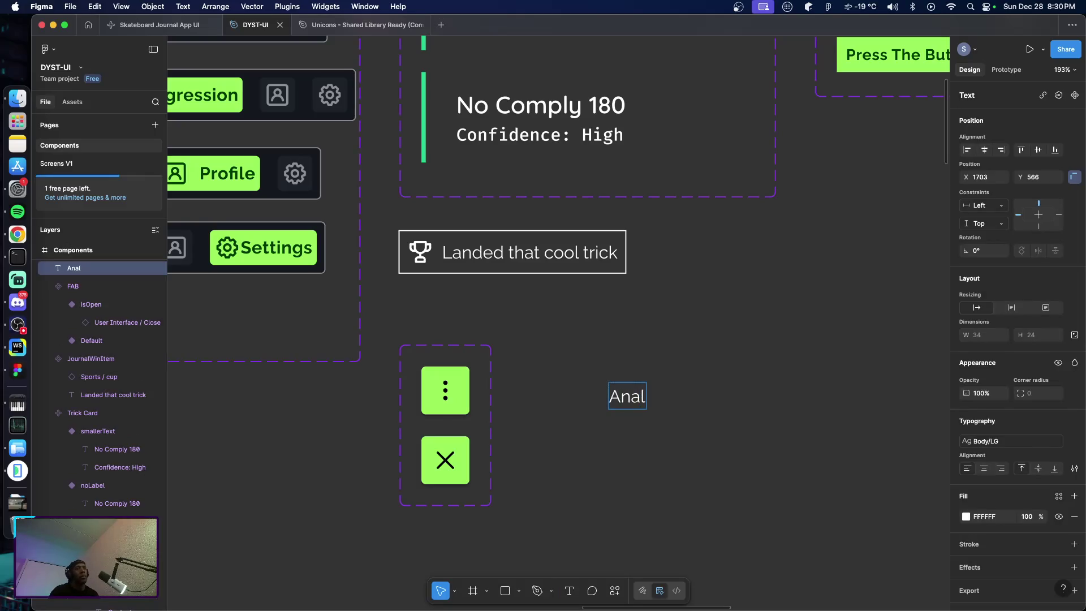
{"action": "key", "text": "BackSpace"}
{"action": "key", "text": "BackSpace"}
{"action": "key", "text": "BackSpace"}
{"action": "type", "text": "I Analysis"}
{"action": "key", "text": "Escape"}
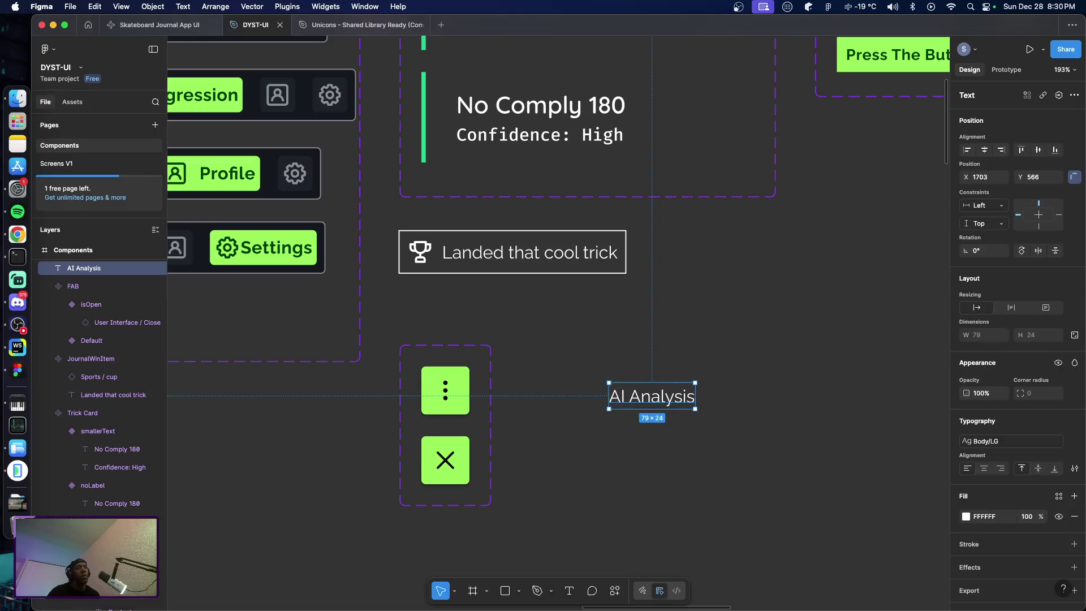
{"action": "left_click_drag", "start_coordinate": [649, 401], "coordinate": [667, 385]}
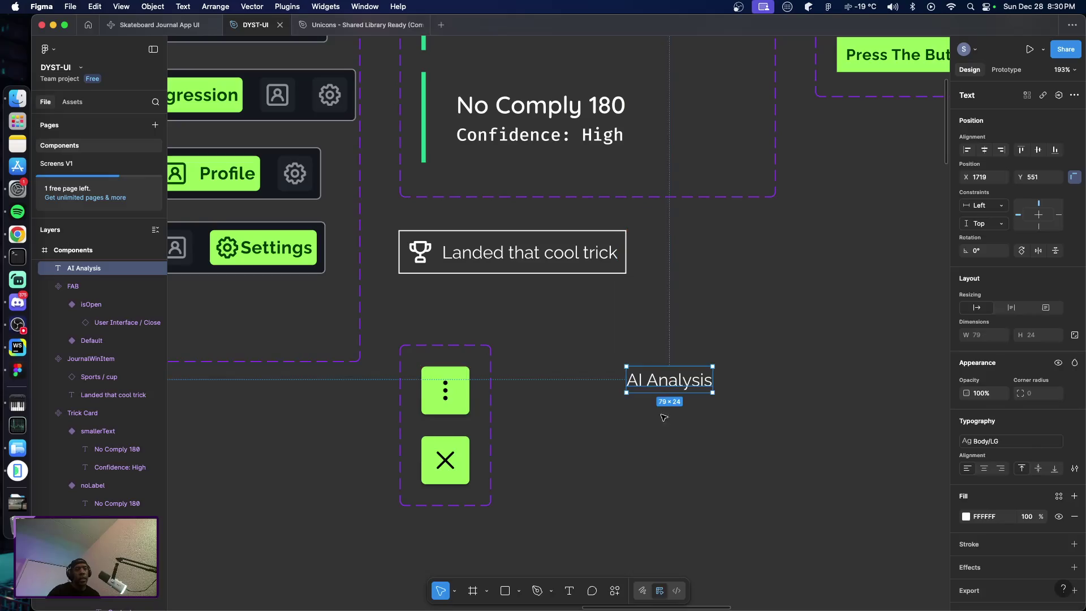
{"action": "left_click", "coordinate": [656, 431]}
Add an 'Edit Journal' text label aligned under AI Analysis
{"action": "key", "text": "t"}
{"action": "left_click", "coordinate": [640, 428]}
{"action": "type", "text": "Edit"}
{"action": "key", "text": "Escape"}
{"action": "type", "text": "Journ"}
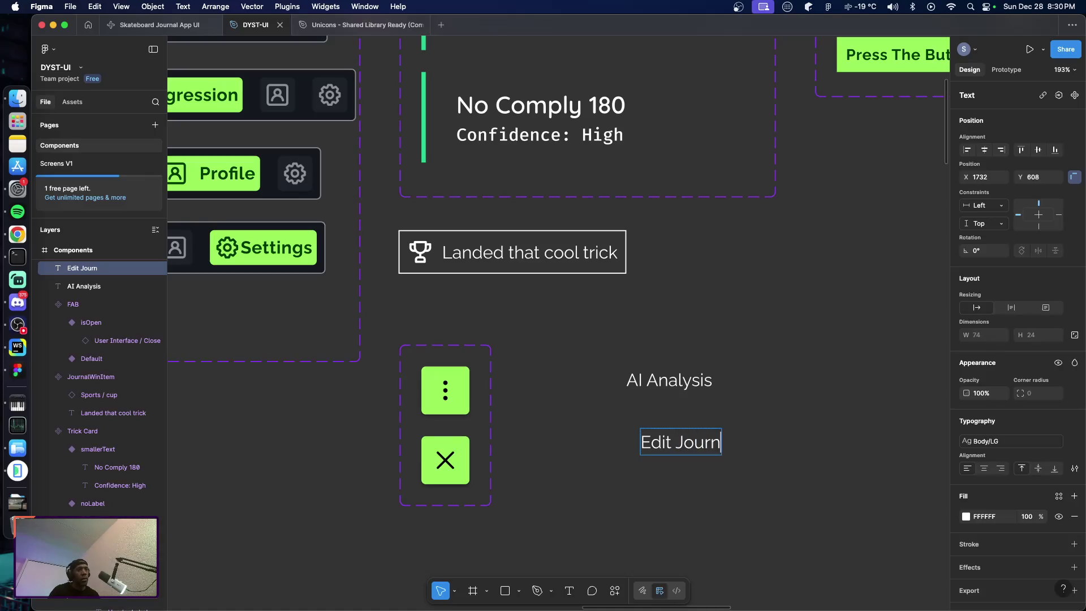
{"action": "type", "text": "al"}
{"action": "key", "text": "Escape"}
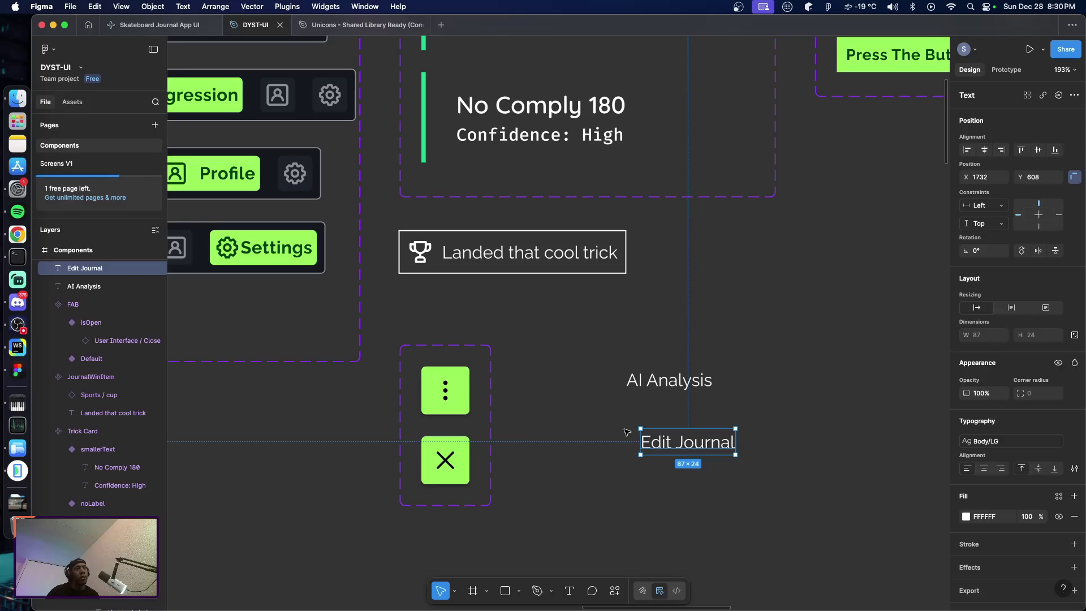
{"action": "left_click_drag", "start_coordinate": [651, 442], "coordinate": [637, 428]}
{"action": "left_click", "coordinate": [654, 470]}
Add a 'Delete' text label below Edit Journal
{"action": "key", "text": "t"}
{"action": "left_click", "coordinate": [631, 471]}
{"action": "type", "text": "Delete"}
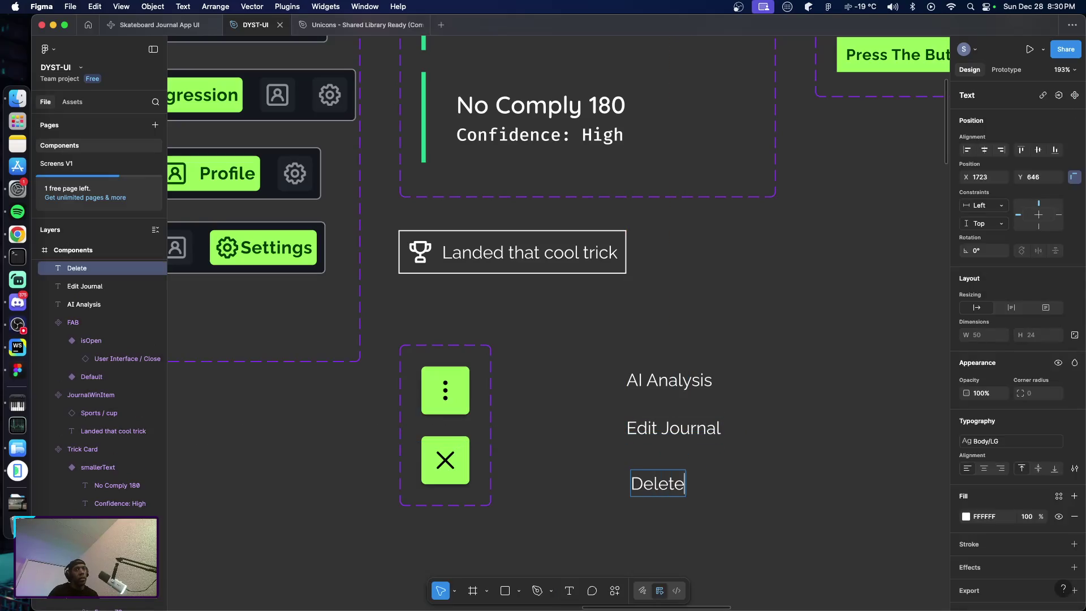
{"action": "key", "text": "Escape"}
Apply the Button/MD text style to all three labels, align Delete, and open the Unicons library
{"action": "left_click_drag", "start_coordinate": [607, 356], "coordinate": [733, 504]}
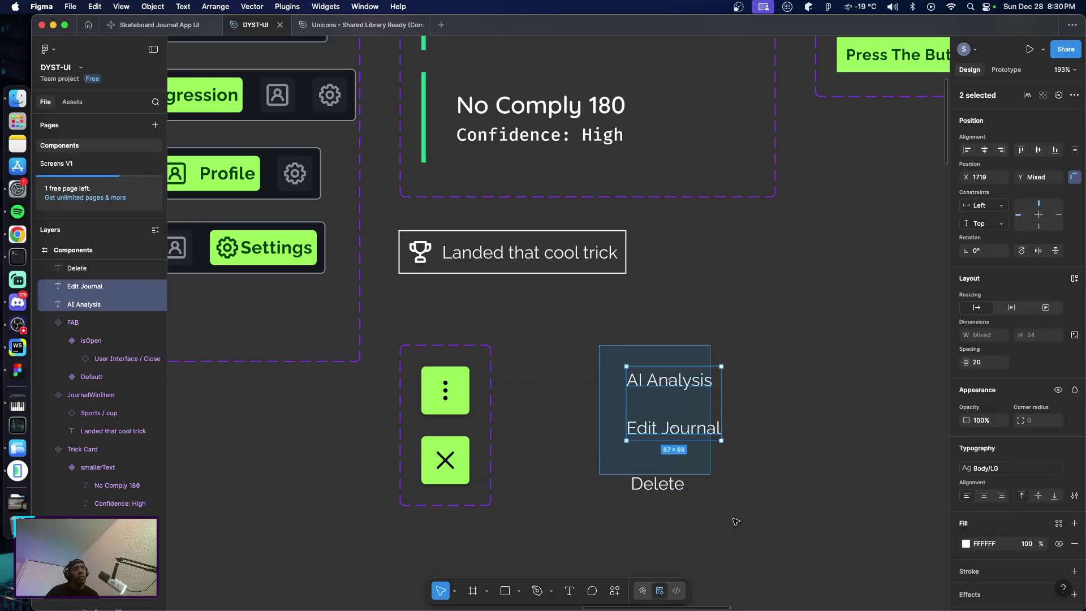
{"action": "left_click", "coordinate": [996, 468]}
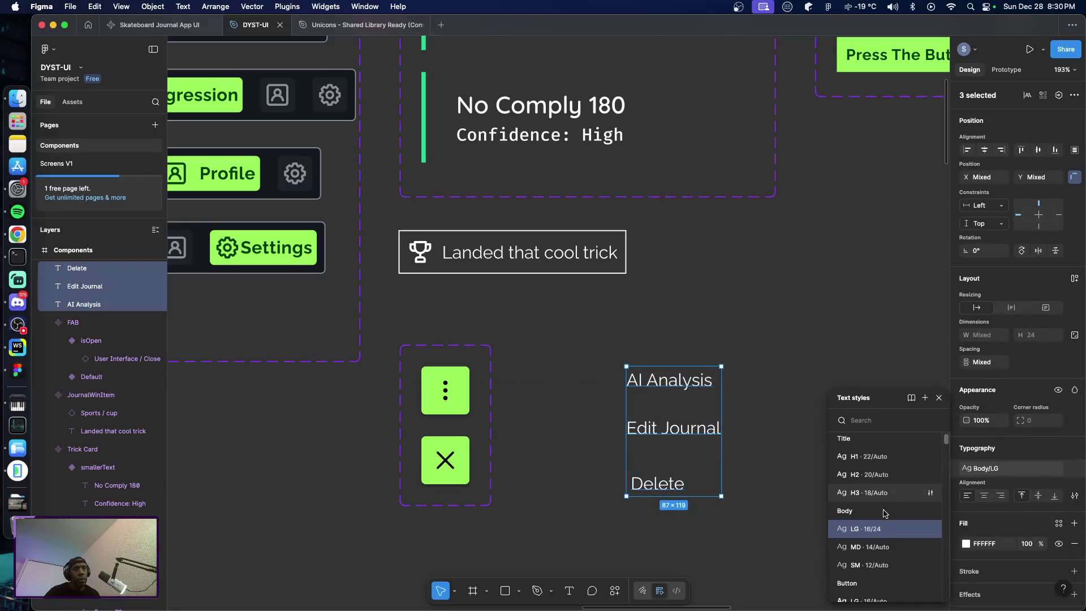
{"action": "left_click", "coordinate": [883, 522]}
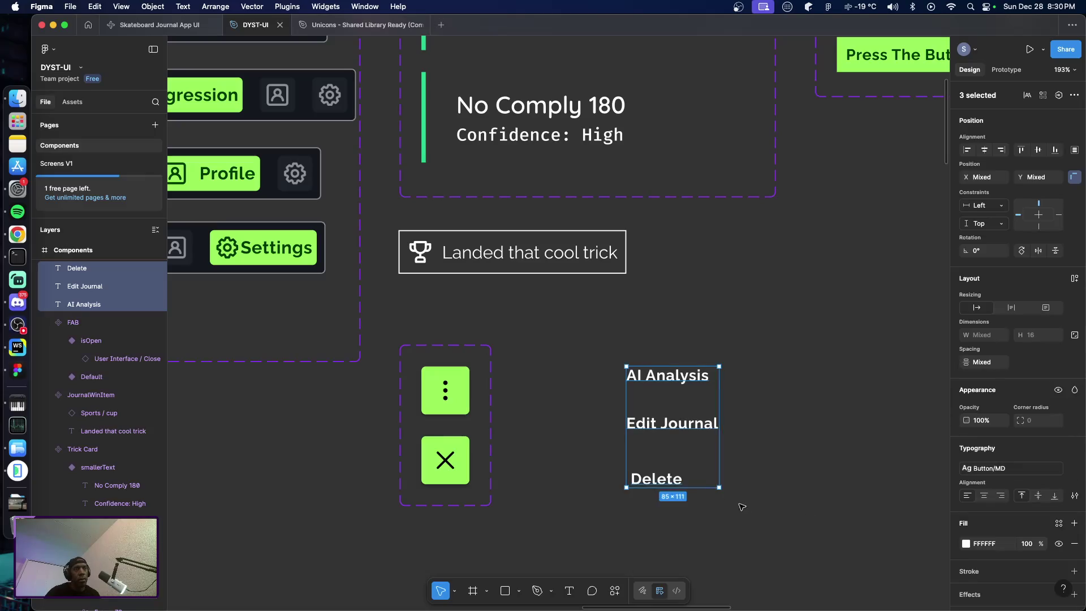
{"action": "key", "text": "Escape"}
{"action": "left_click_drag", "start_coordinate": [670, 482], "coordinate": [666, 476]}
{"action": "left_click", "coordinate": [747, 481]}
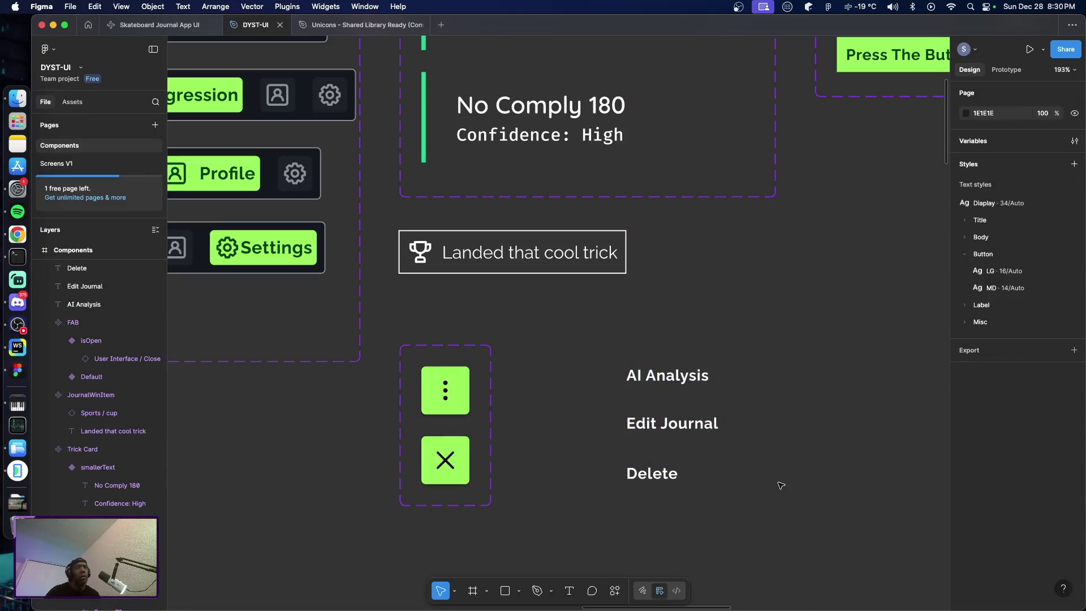
{"action": "left_click", "coordinate": [339, 25]}
{"action": "left_click", "coordinate": [81, 103]}
Find and copy the Education / robot icon from Unicons via a 'robot' search, then return to DYST-UI
{"action": "type", "text": "robot"}
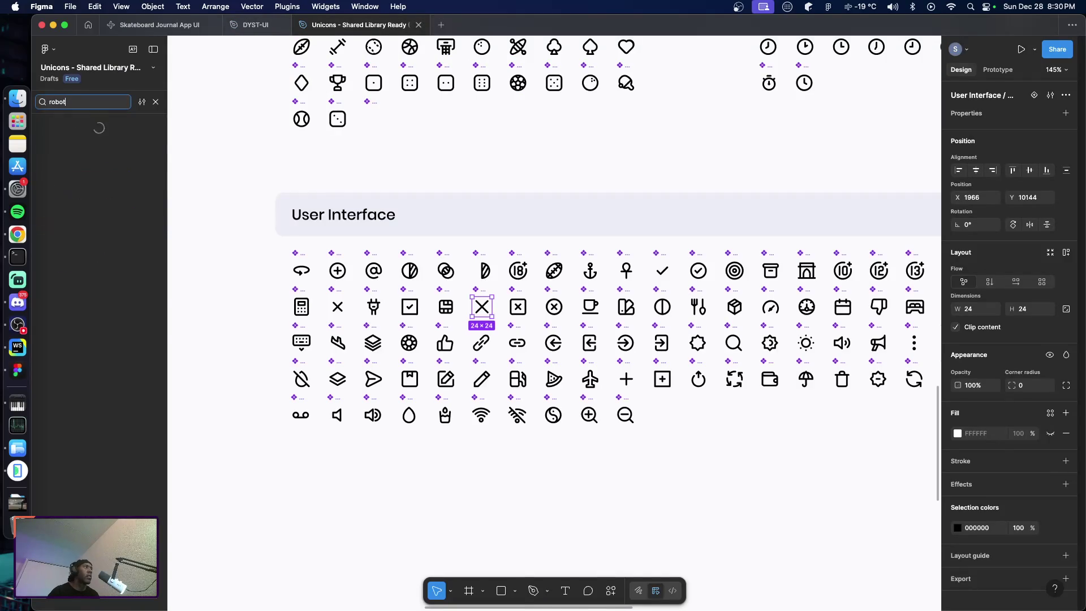
{"action": "left_click", "coordinate": [553, 311]}
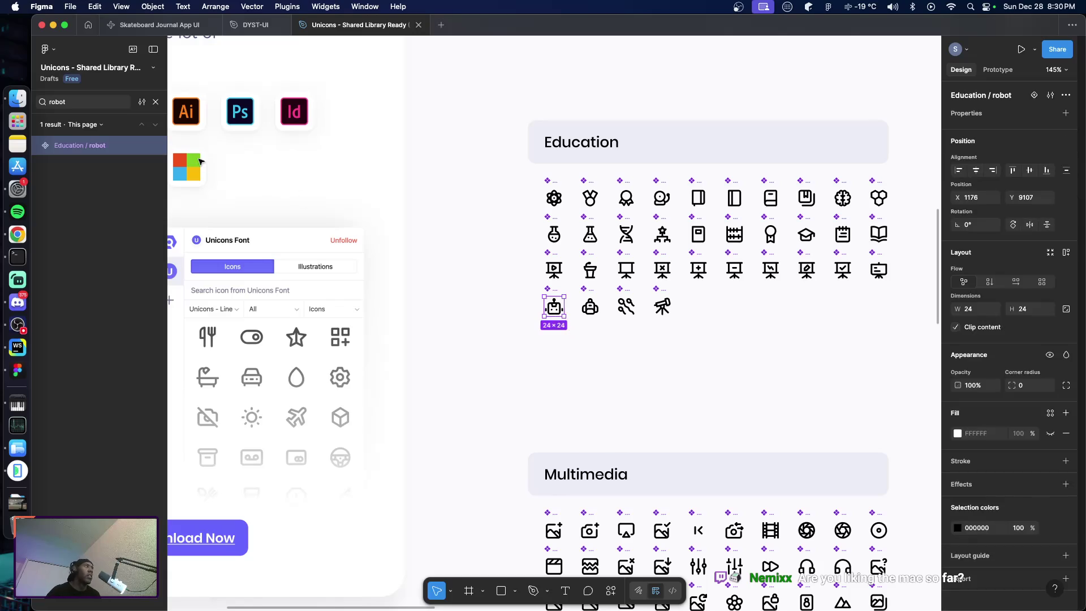
{"action": "left_click", "coordinate": [256, 24]}
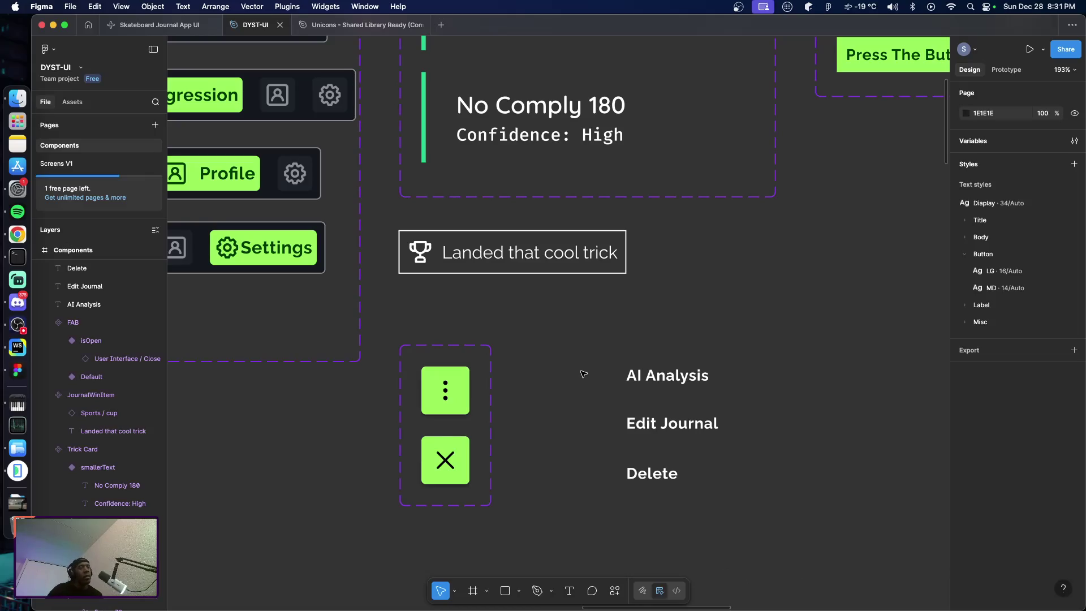
Paste the robot icon left of AI Analysis and colour it with the Primary-Text style
{"action": "key", "text": "super+v"}
{"action": "left_click_drag", "start_coordinate": [559, 327], "coordinate": [597, 385]}
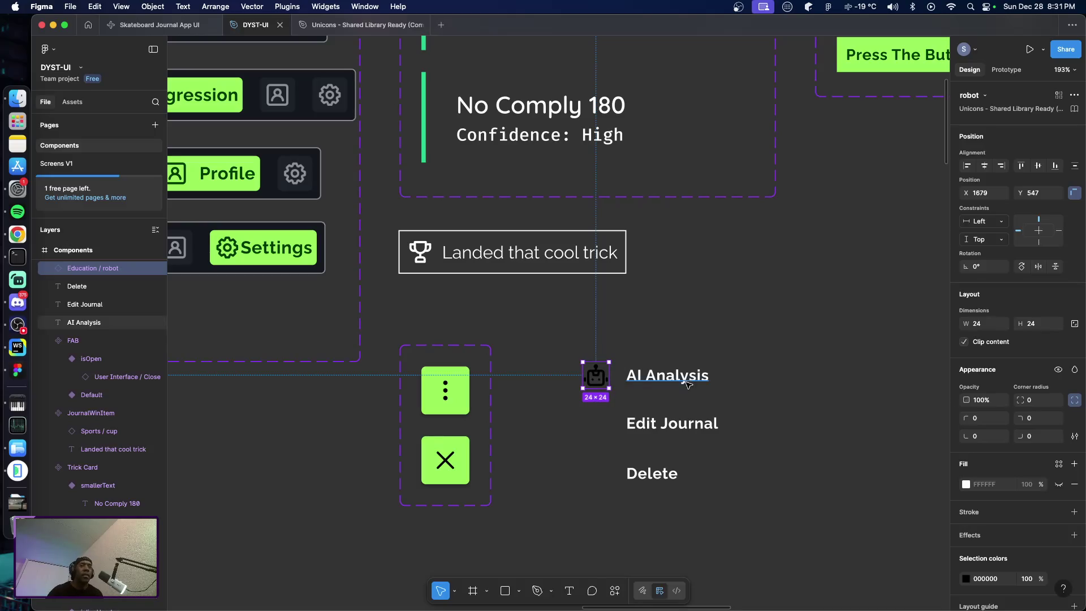
{"action": "scroll", "coordinate": [996, 551], "scroll_direction": "down", "scroll_amount": 3}
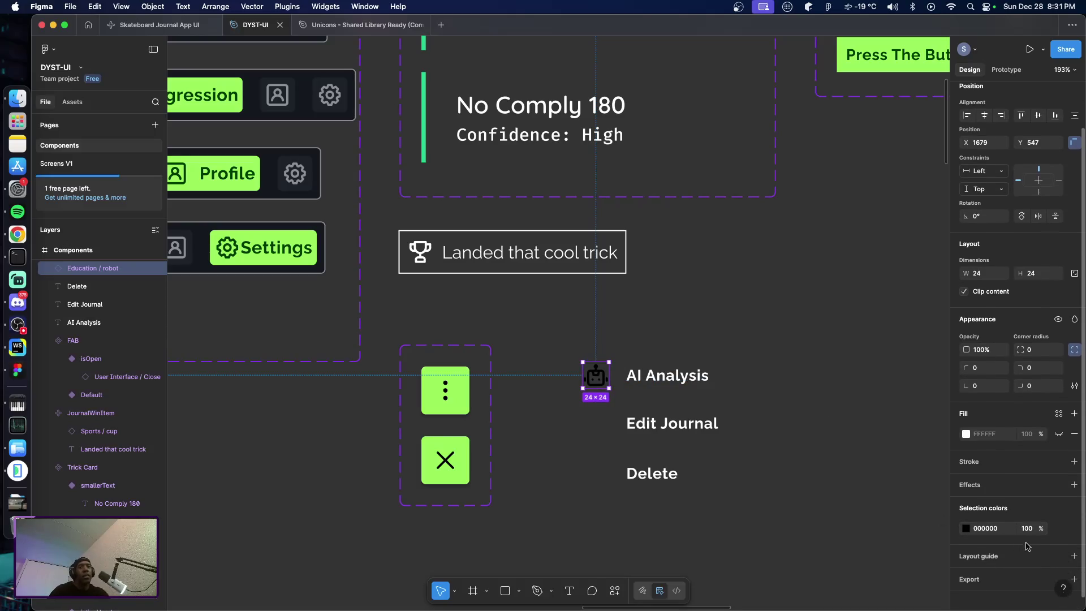
{"action": "left_click", "coordinate": [1059, 528]}
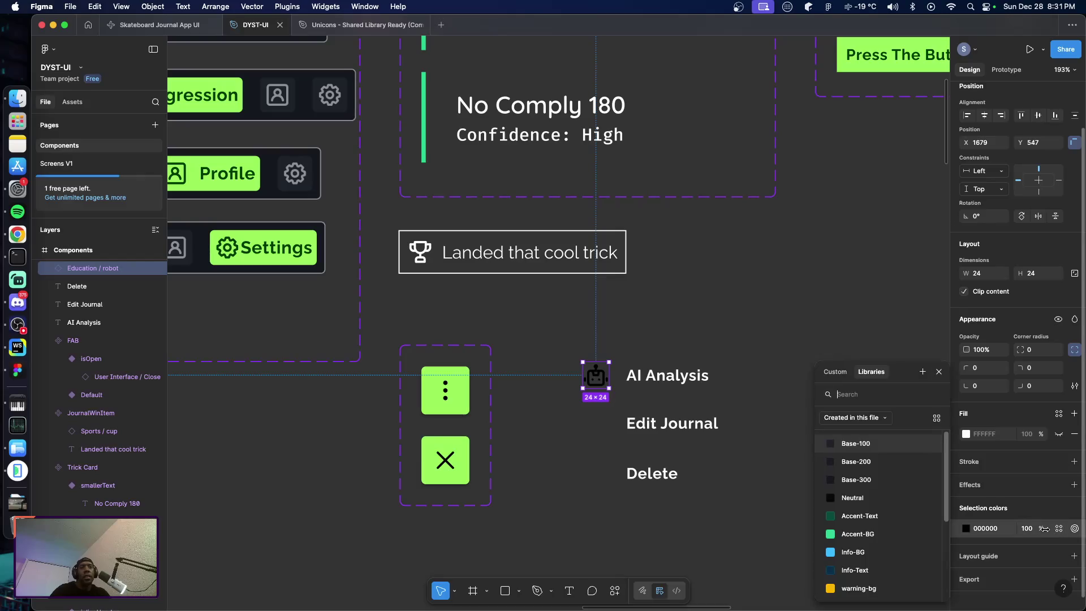
{"action": "scroll", "coordinate": [865, 526], "scroll_direction": "down", "scroll_amount": 5}
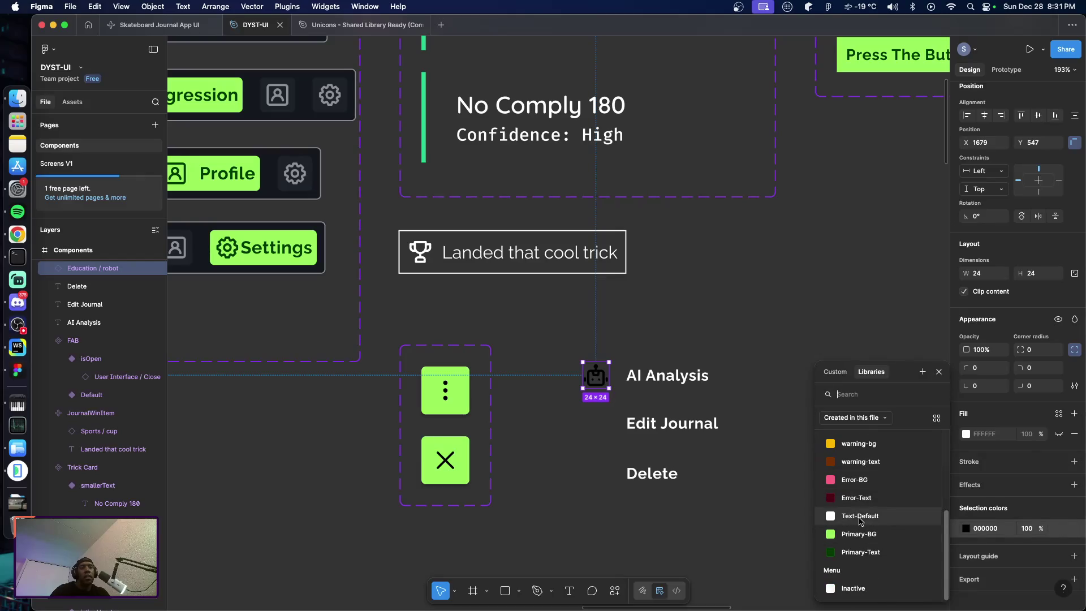
{"action": "left_click", "coordinate": [870, 552]}
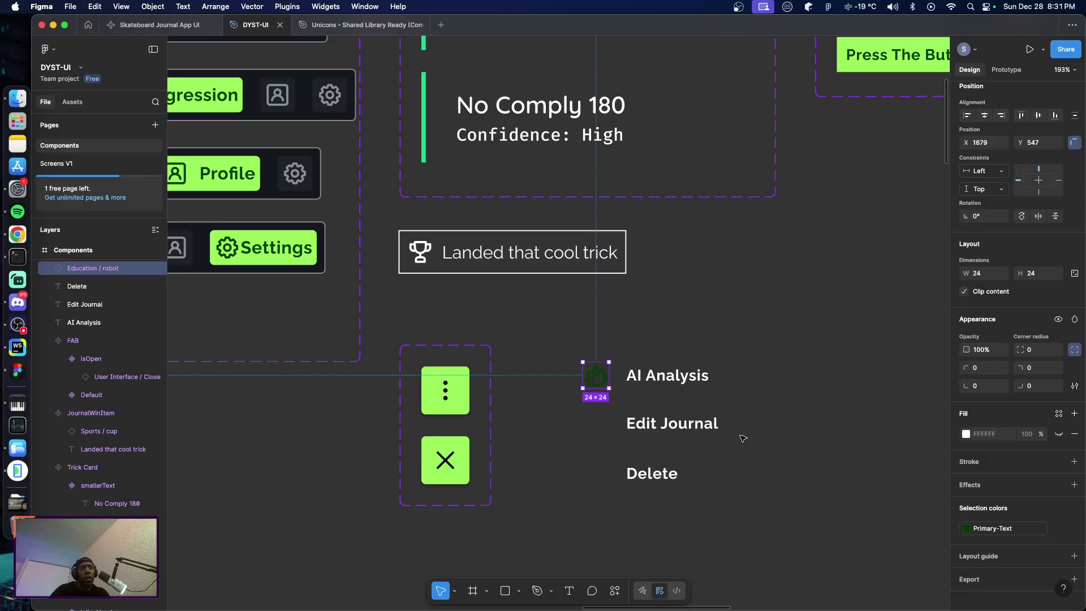
{"action": "left_click", "coordinate": [672, 378]}
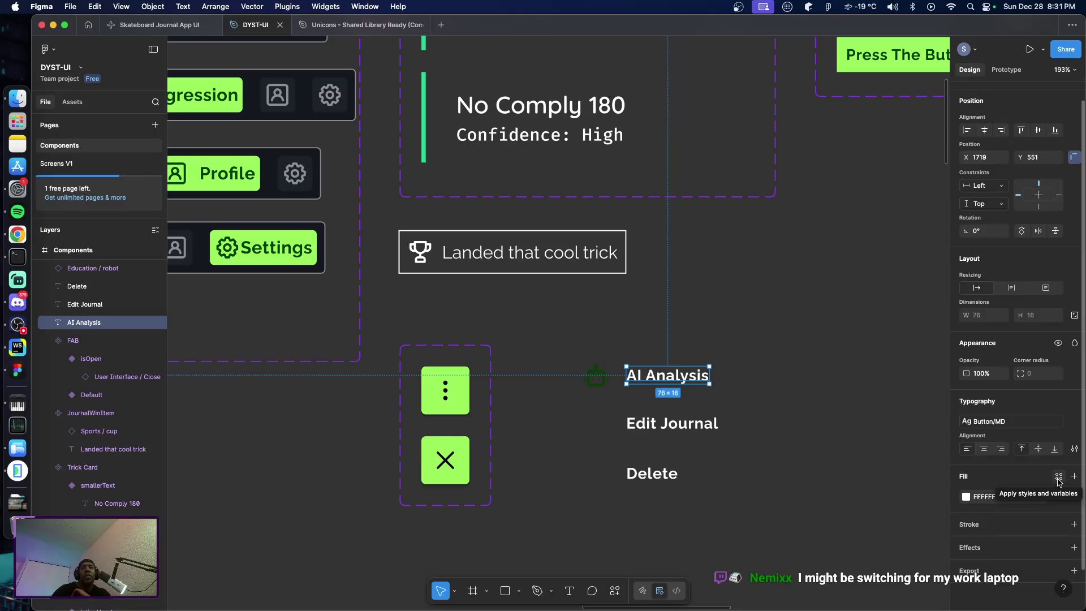
Set the AI Analysis label's fill to Primary-Text instead of Accent-Text and nudge the robot icon slightly right
{"action": "left_click", "coordinate": [1059, 479]}
{"action": "left_click", "coordinate": [828, 516]}
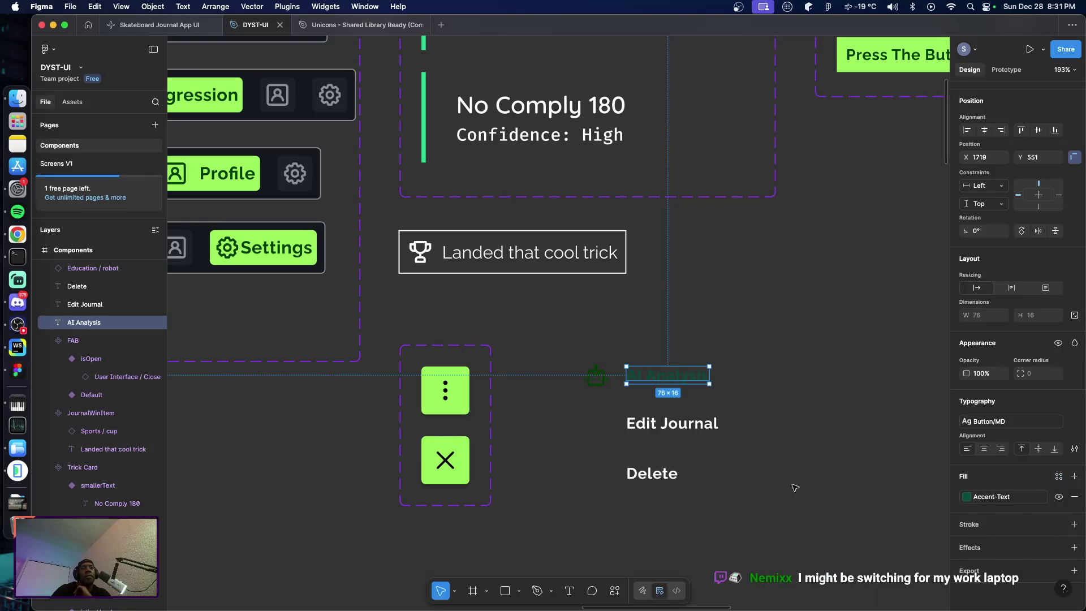
{"action": "left_click", "coordinate": [1041, 497]}
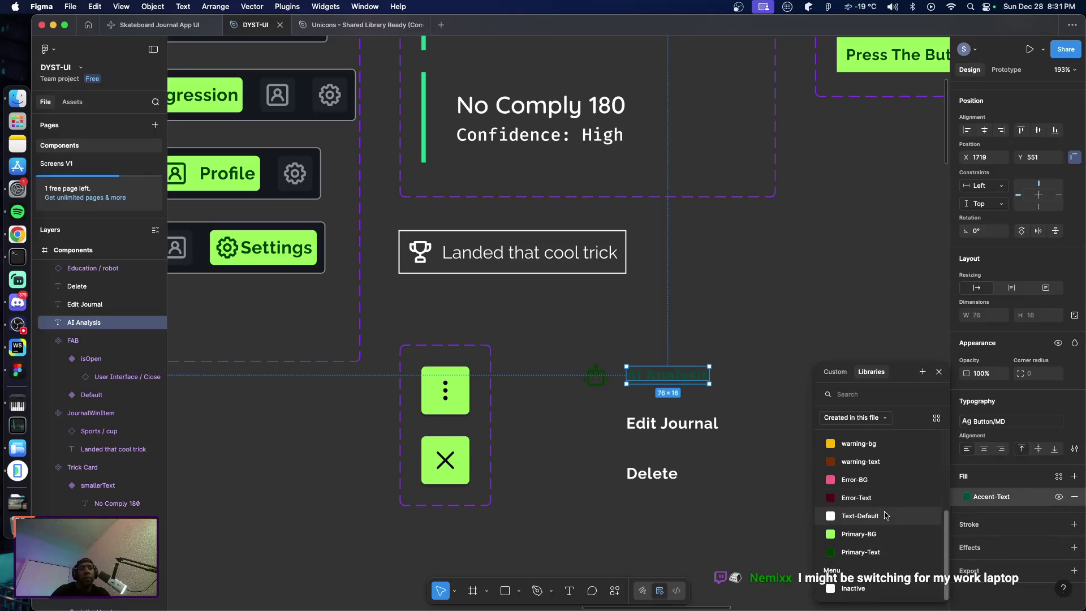
{"action": "left_click", "coordinate": [868, 552]}
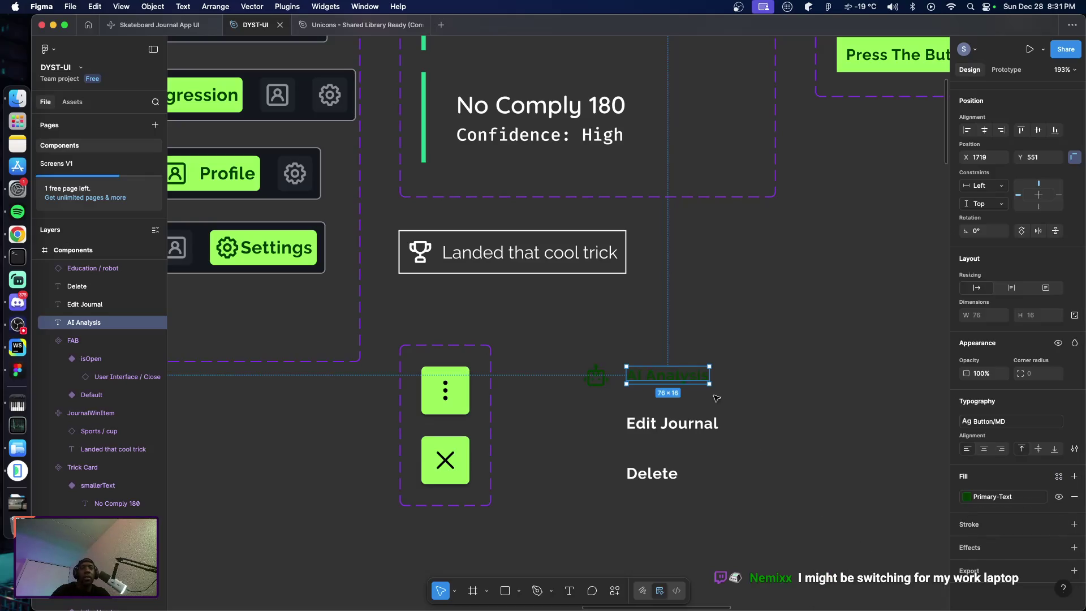
{"action": "left_click", "coordinate": [596, 377]}
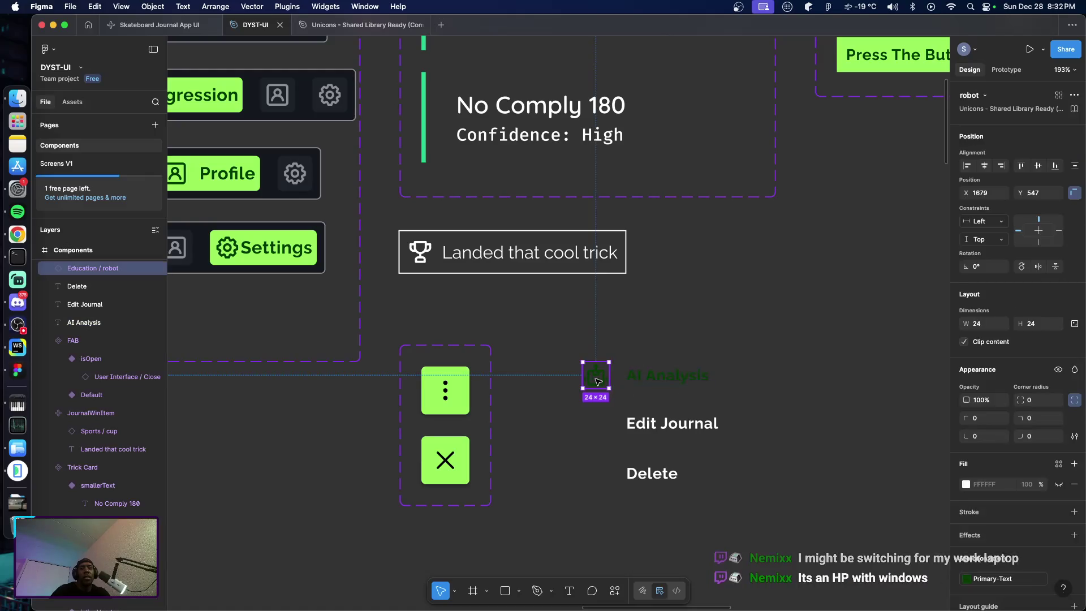
{"action": "left_click_drag", "start_coordinate": [598, 382], "coordinate": [604, 382]}
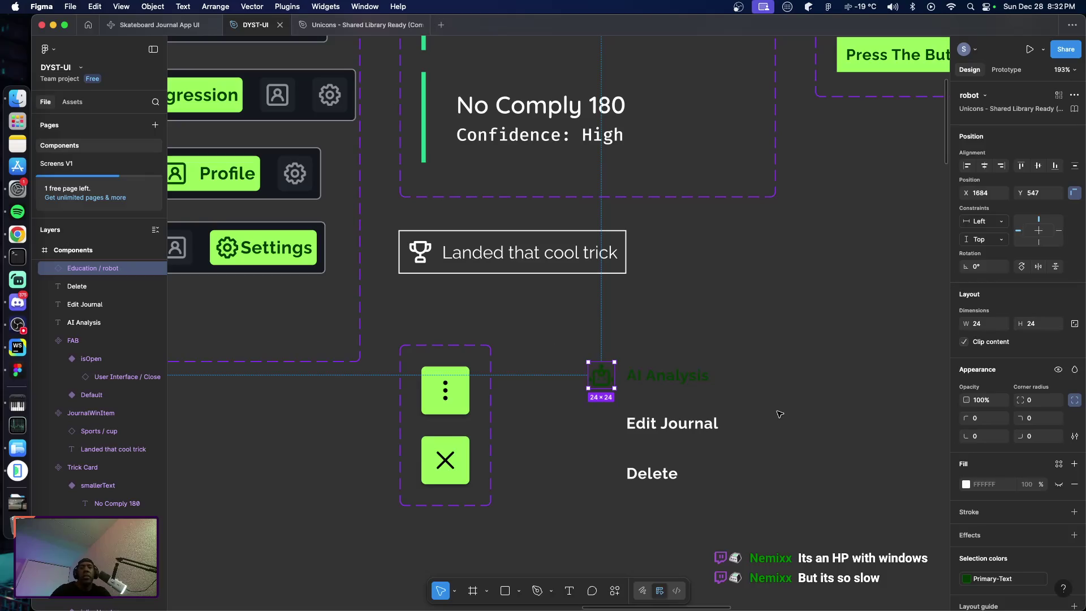
{"action": "left_click", "coordinate": [748, 429]}
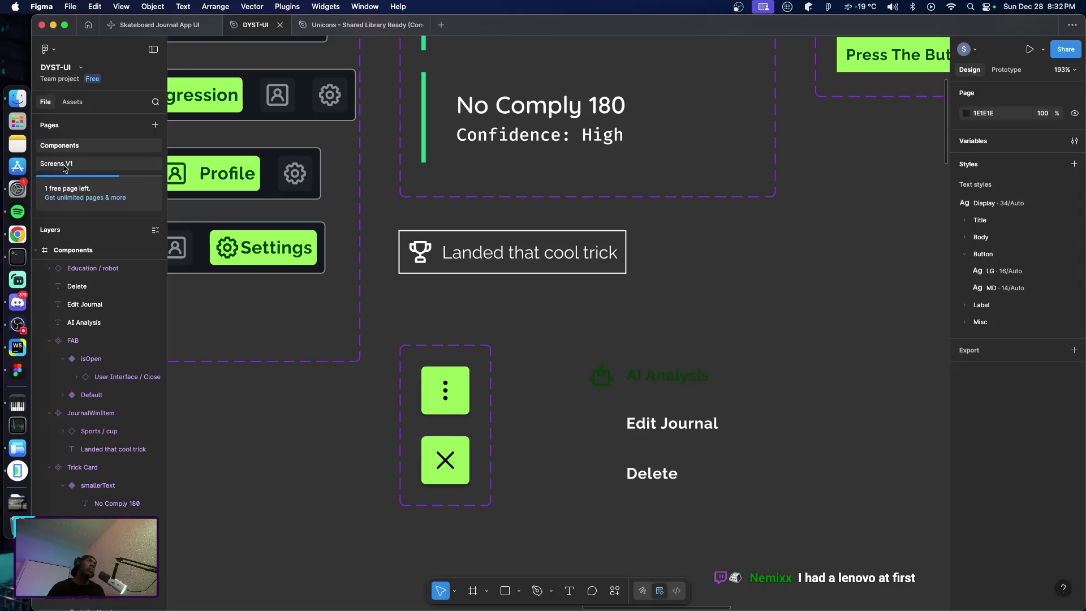
{"action": "left_click", "coordinate": [323, 33]}
Find and copy the User Interface / Pencil icon from Unicons via a 'pencil' search, then return to DYST-UI
{"action": "left_click", "coordinate": [74, 105]}
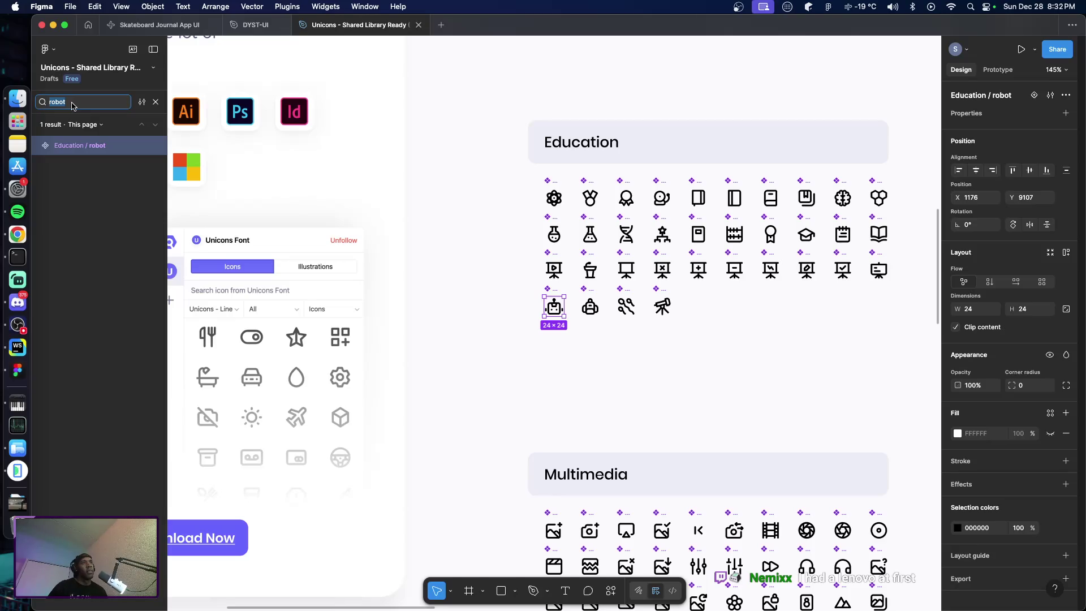
{"action": "type", "text": "pencil"}
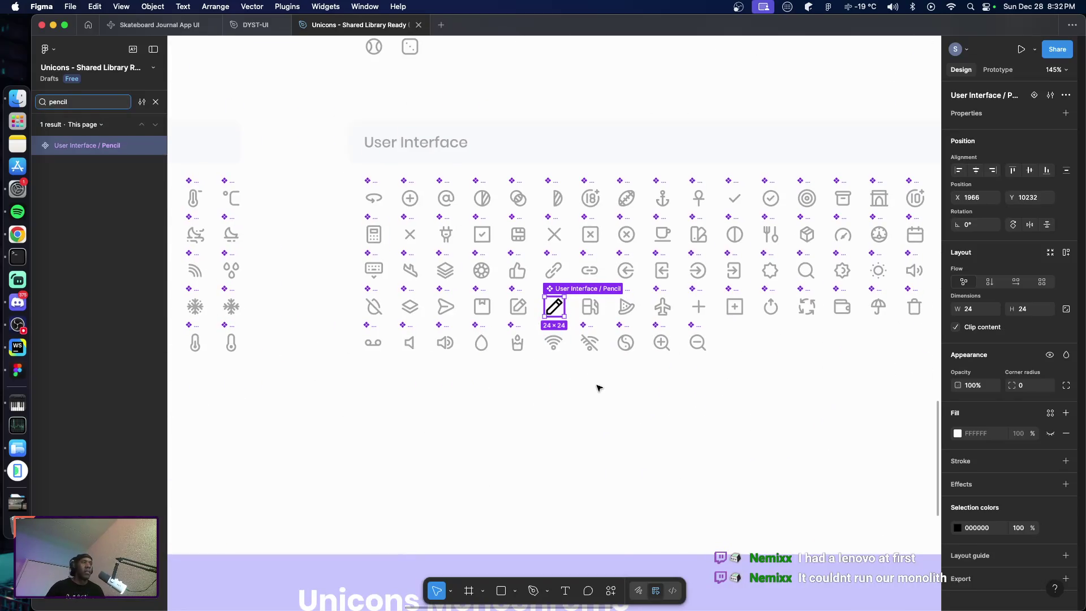
{"action": "left_click", "coordinate": [255, 25]}
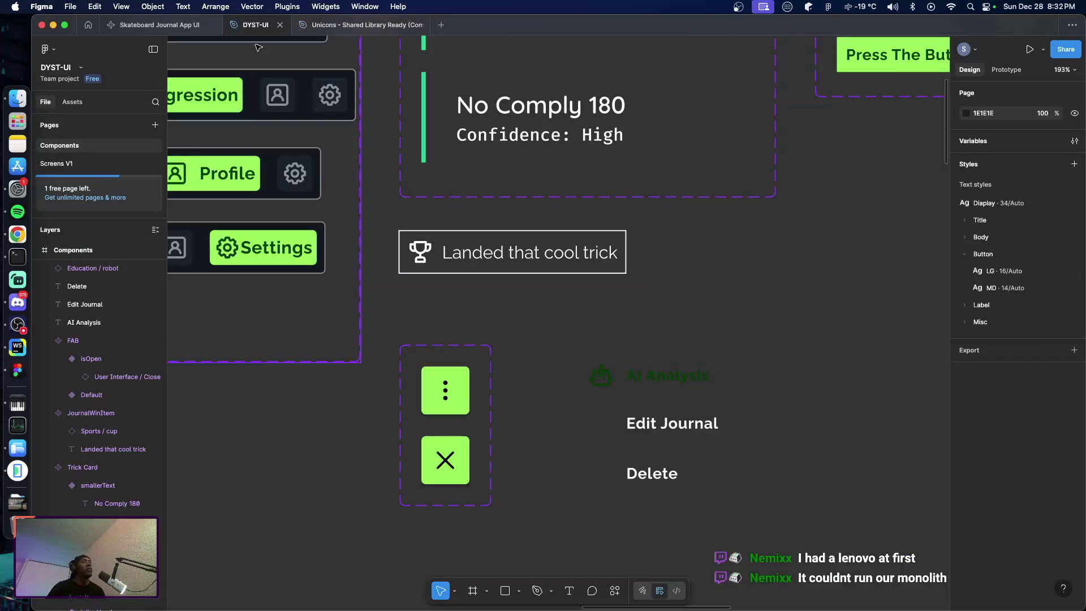
Paste the Pencil icon left of the Edit Journal label, aligned under the robot icon
{"action": "key", "text": "super+v"}
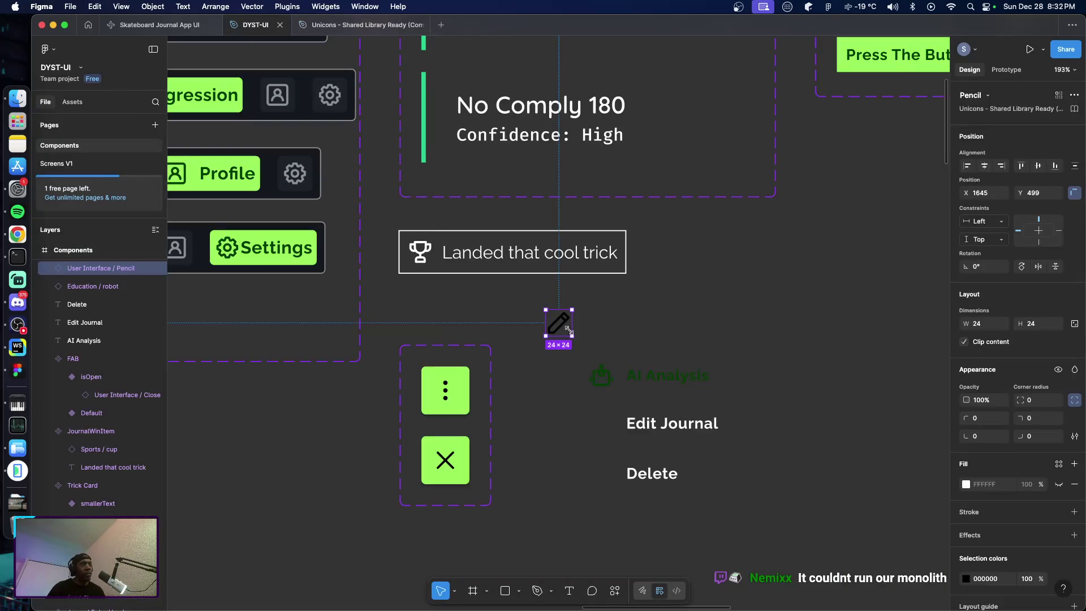
{"action": "left_click_drag", "start_coordinate": [558, 324], "coordinate": [602, 429]}
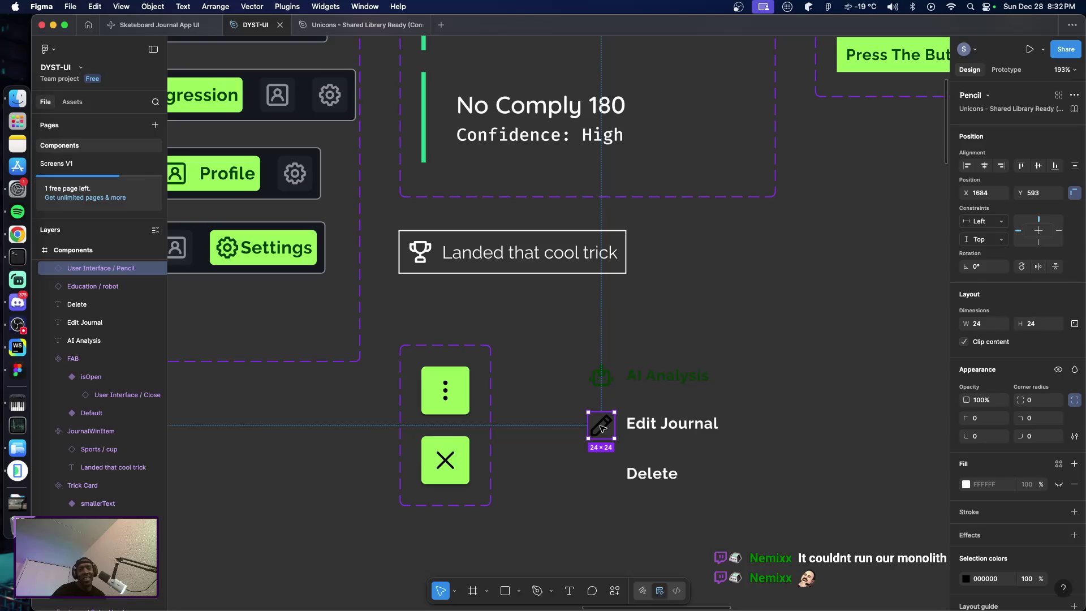
{"action": "left_click", "coordinate": [604, 378]}
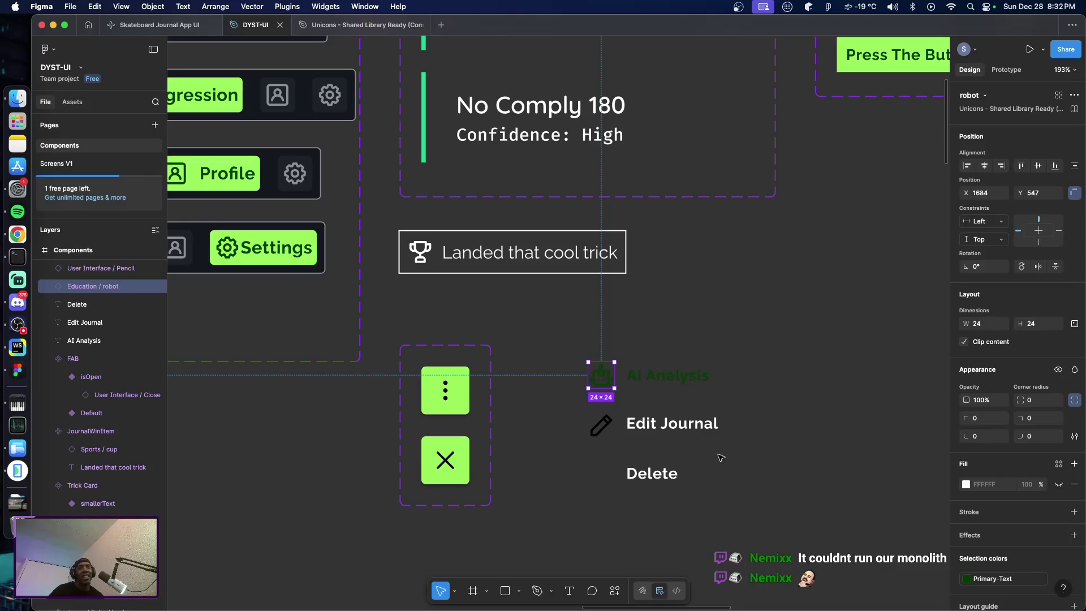
{"action": "left_click", "coordinate": [599, 436]}
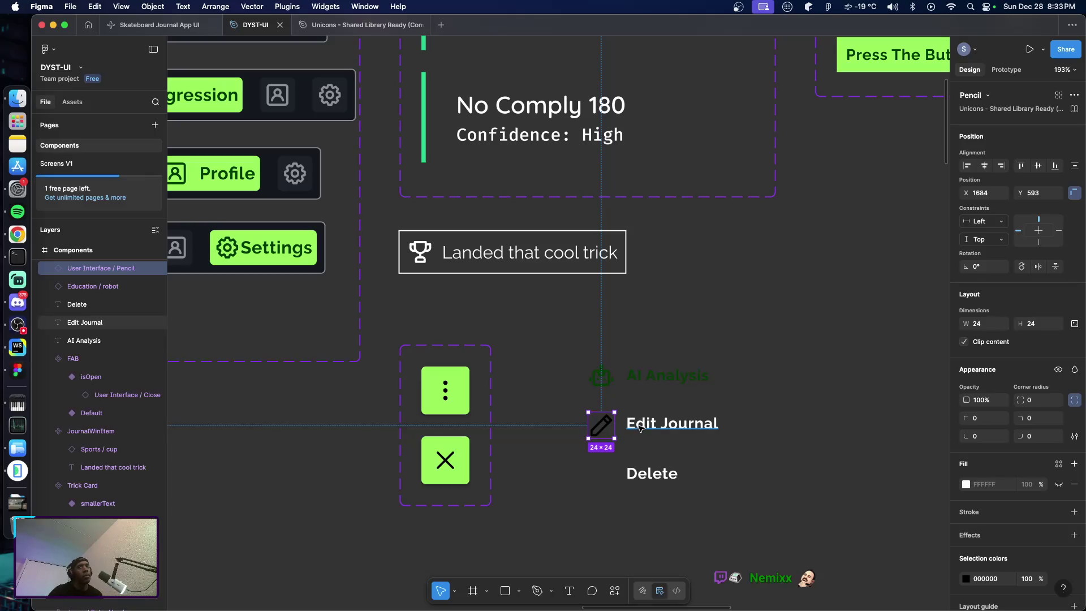
{"action": "left_click", "coordinate": [655, 430], "text": "shift"}
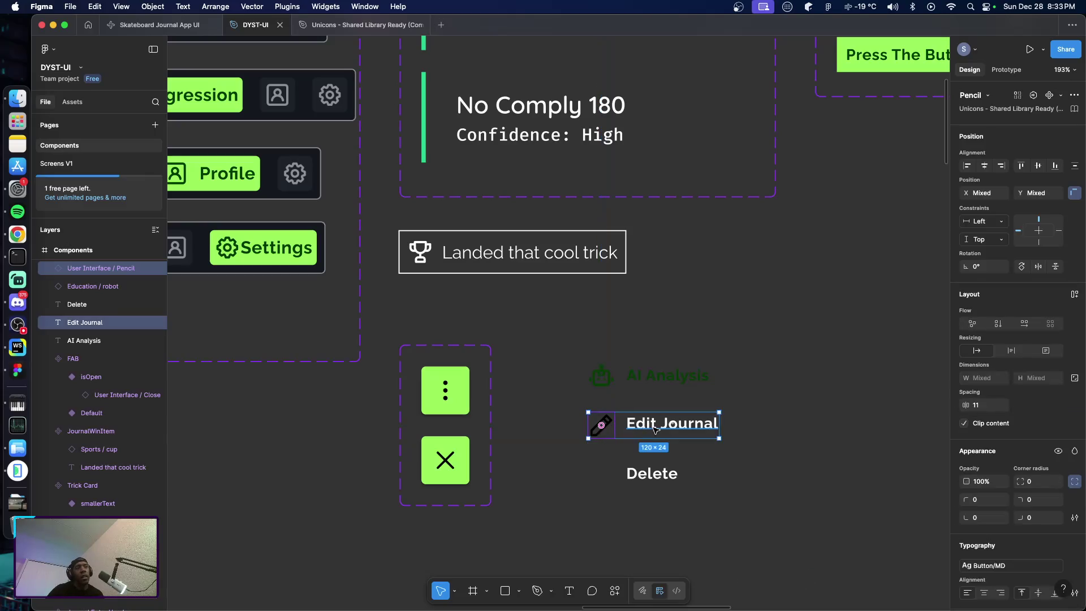
Replace both selection colours 000000 and FFFFFF of the pencil icon and Edit Journal with Primary-Text
{"action": "scroll", "coordinate": [998, 548], "scroll_direction": "down", "scroll_amount": 5}
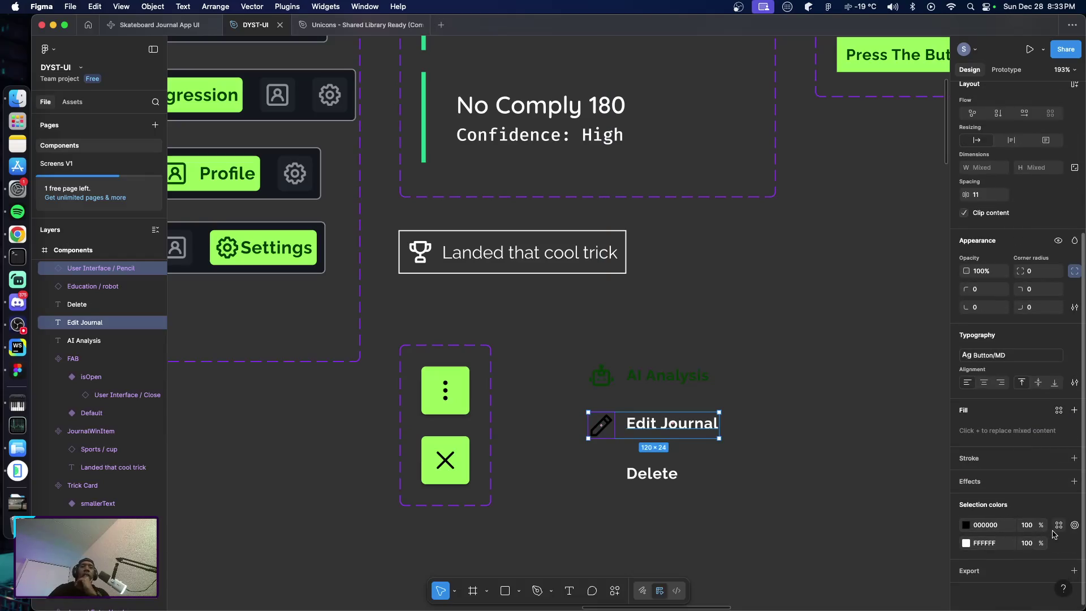
{"action": "left_click", "coordinate": [1059, 525]}
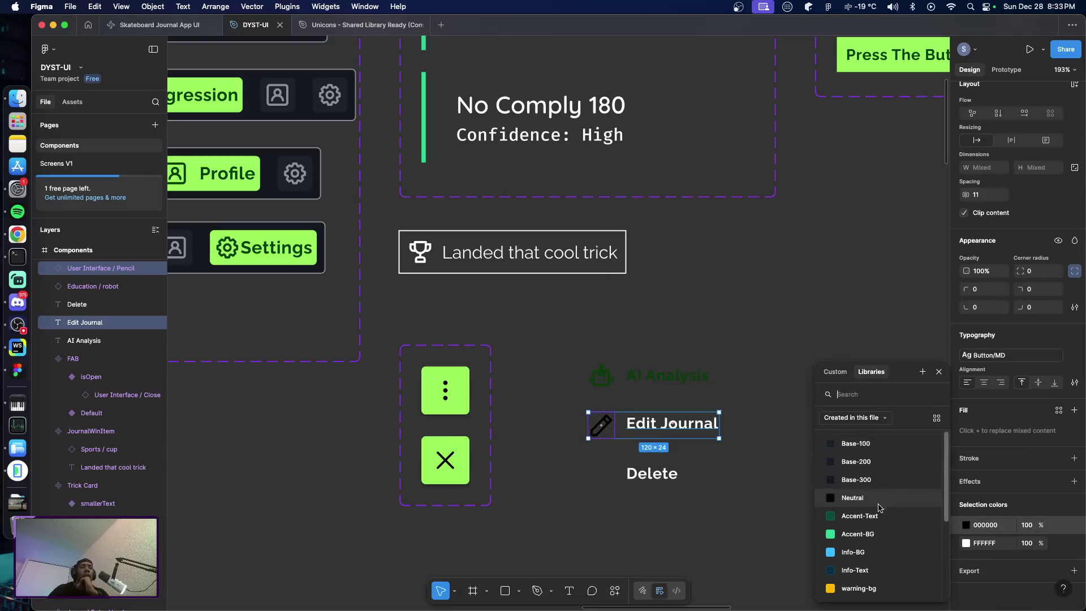
{"action": "scroll", "coordinate": [877, 523], "scroll_direction": "down", "scroll_amount": 2}
{"action": "scroll", "coordinate": [877, 541], "scroll_direction": "down", "scroll_amount": 3}
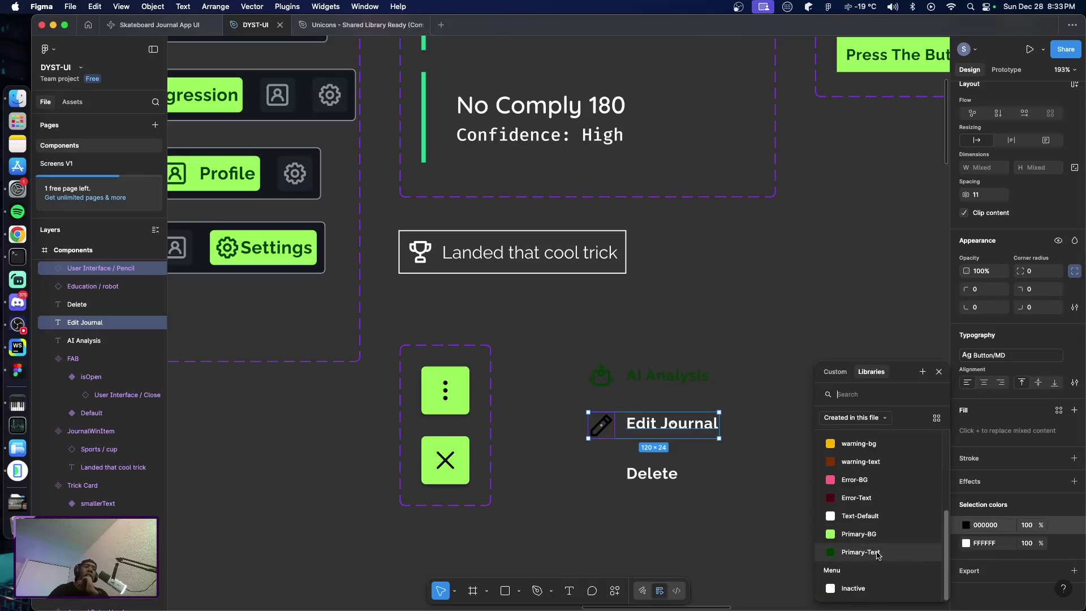
{"action": "left_click", "coordinate": [877, 553]}
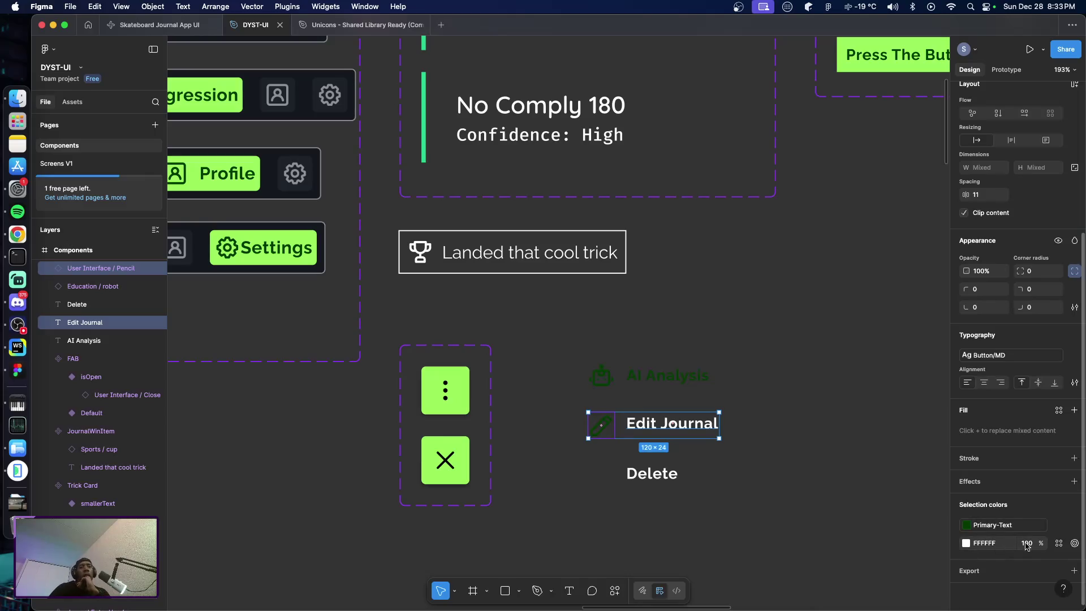
{"action": "left_click", "coordinate": [1059, 543]}
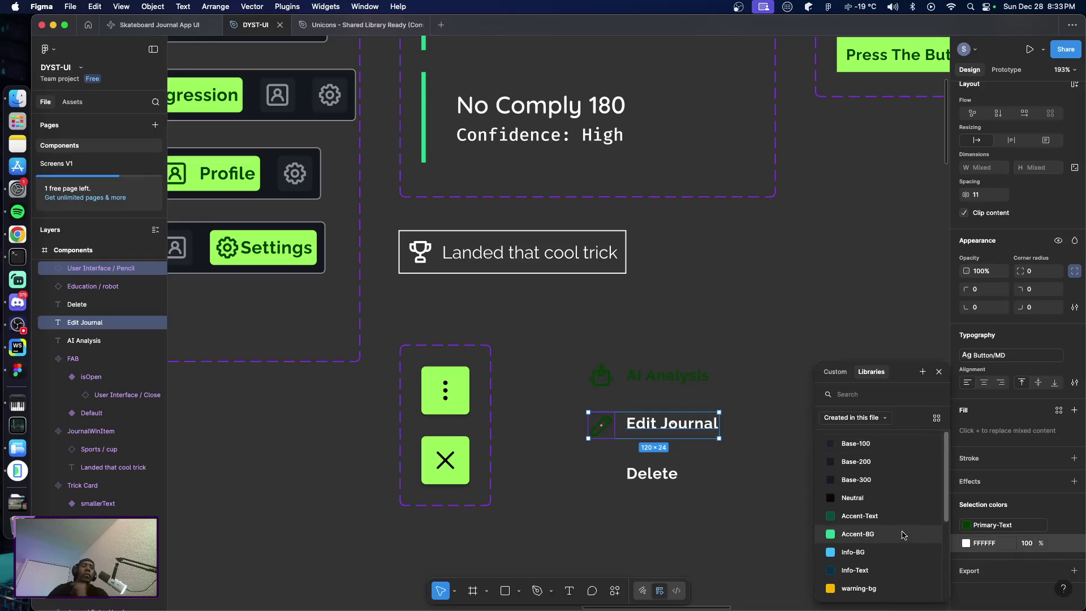
{"action": "scroll", "coordinate": [896, 540], "scroll_direction": "down", "scroll_amount": 3}
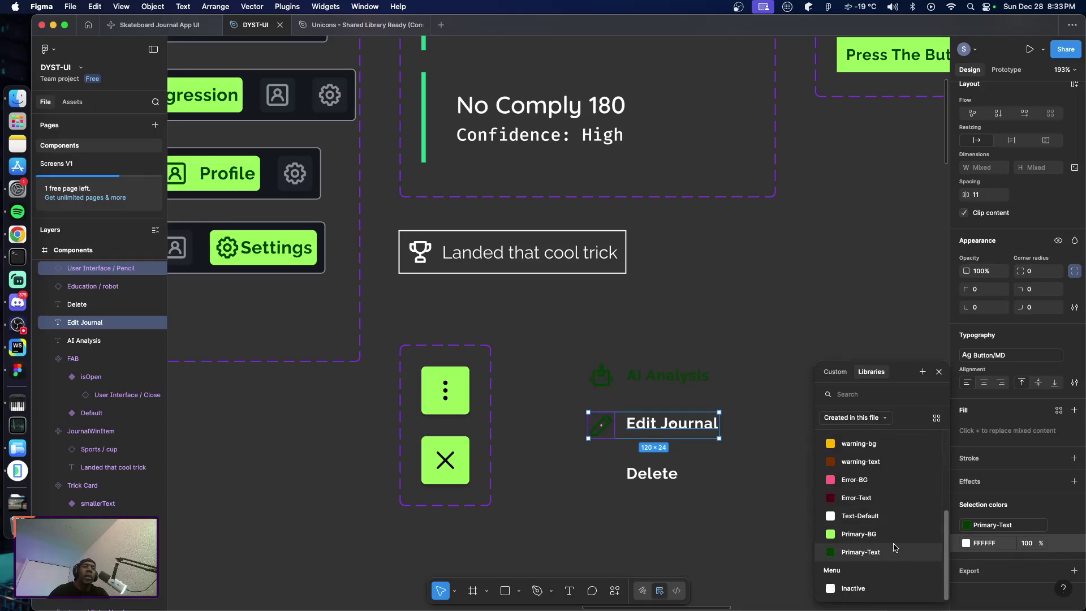
{"action": "left_click", "coordinate": [858, 553]}
{"action": "left_click", "coordinate": [712, 485]}
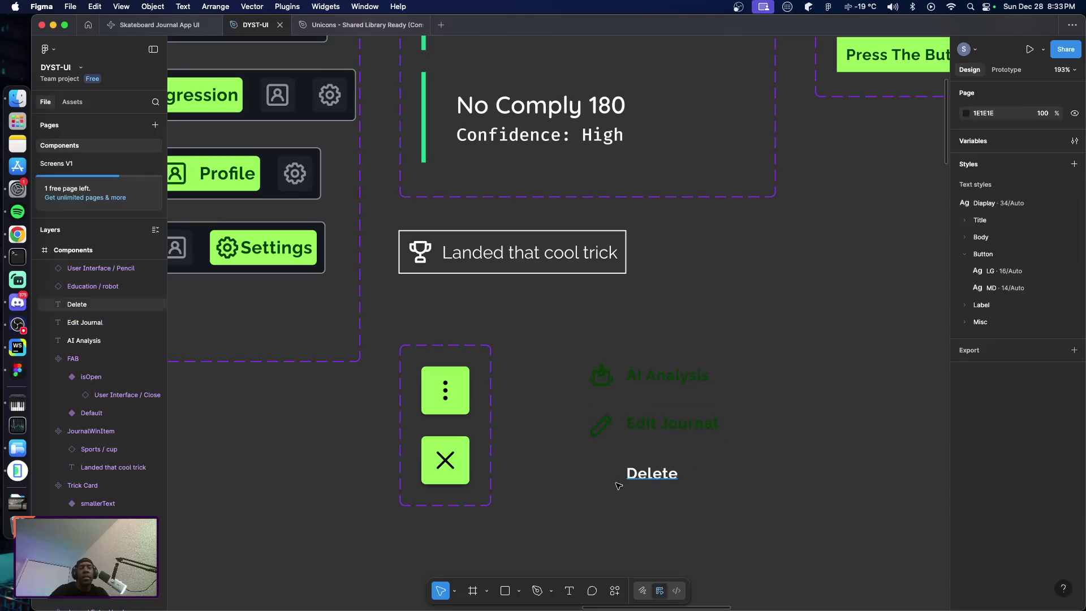
Nudge the pencil icon up slightly and move the Delete label into line with the other rows
{"action": "mouse_move", "coordinate": [642, 475]}
{"action": "left_mouse_down"}
{"action": "mouse_move", "coordinate": [651, 478]}
{"action": "mouse_move", "coordinate": [641, 482]}
{"action": "left_mouse_up"}
{"action": "left_click", "coordinate": [738, 516]}
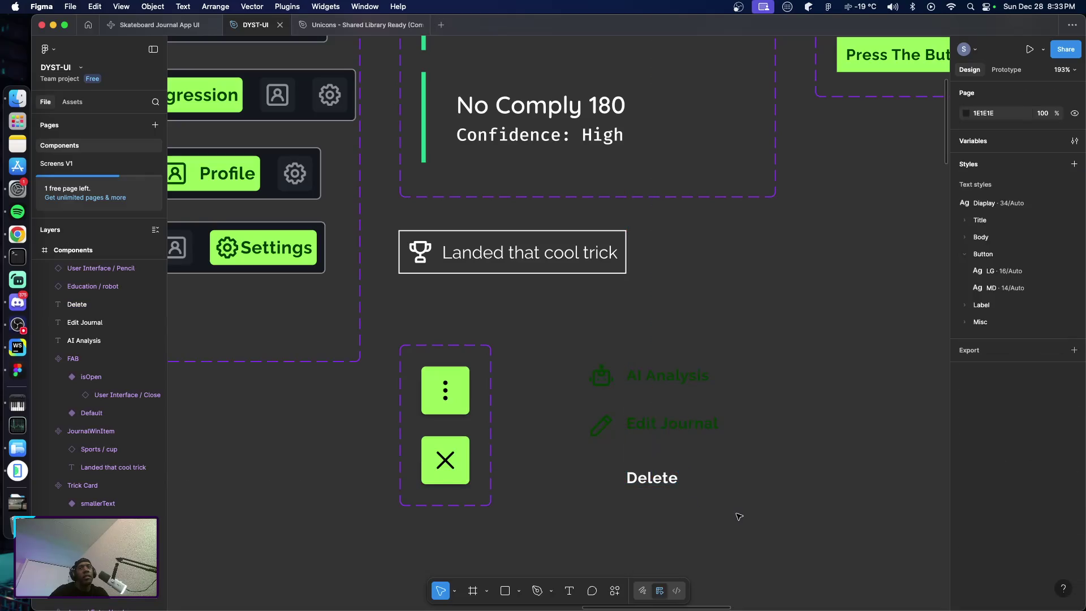
{"action": "left_click_drag", "start_coordinate": [596, 435], "coordinate": [601, 430]}
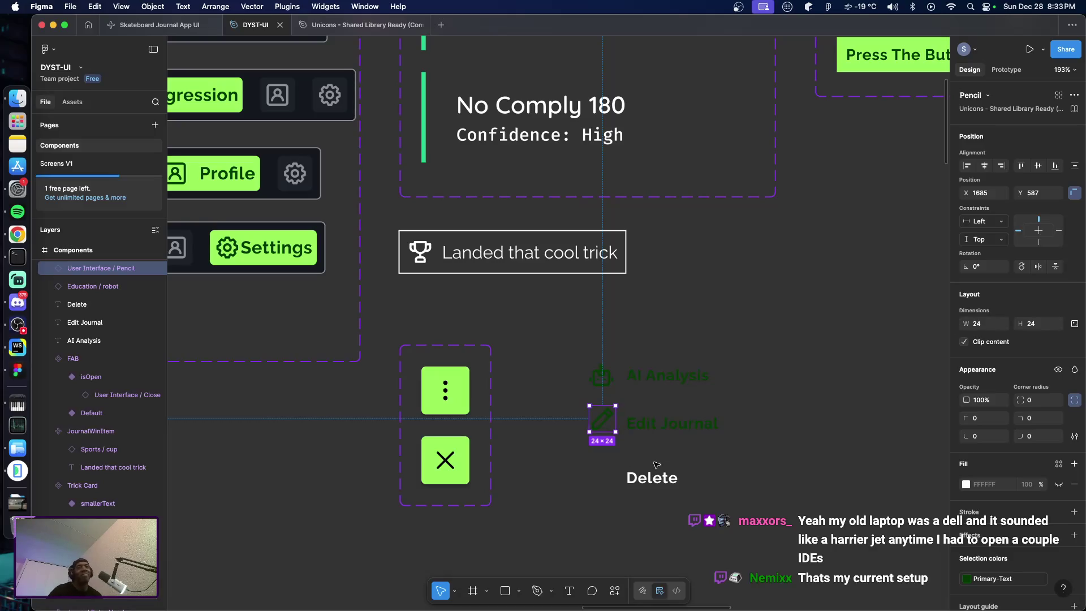
{"action": "left_click", "coordinate": [717, 496]}
{"action": "left_click_drag", "start_coordinate": [654, 481], "coordinate": [653, 475]}
{"action": "left_click", "coordinate": [715, 486]}
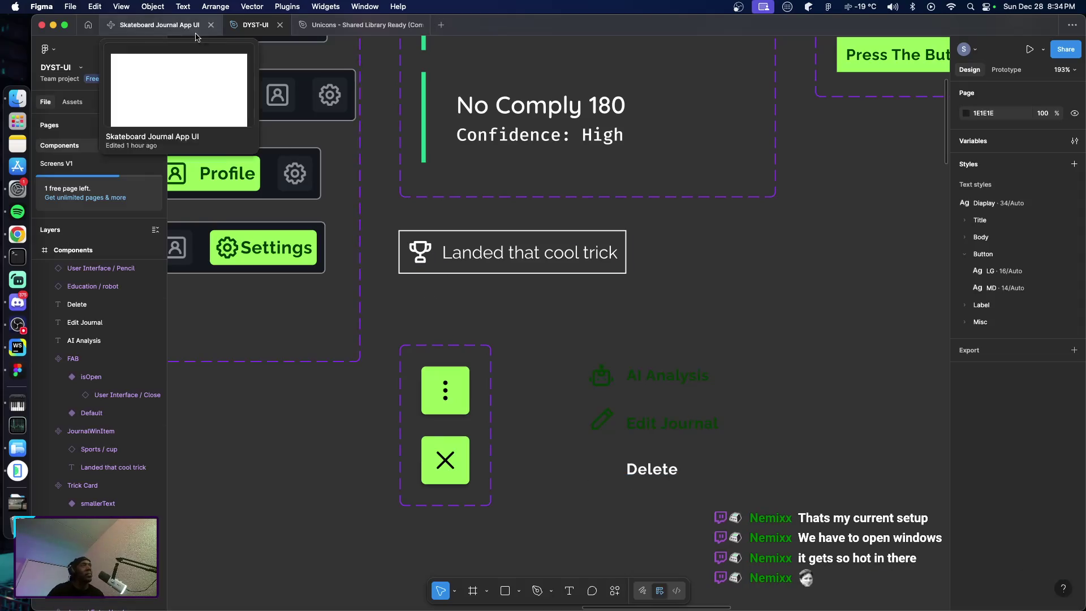
{"action": "left_click", "coordinate": [322, 26]}
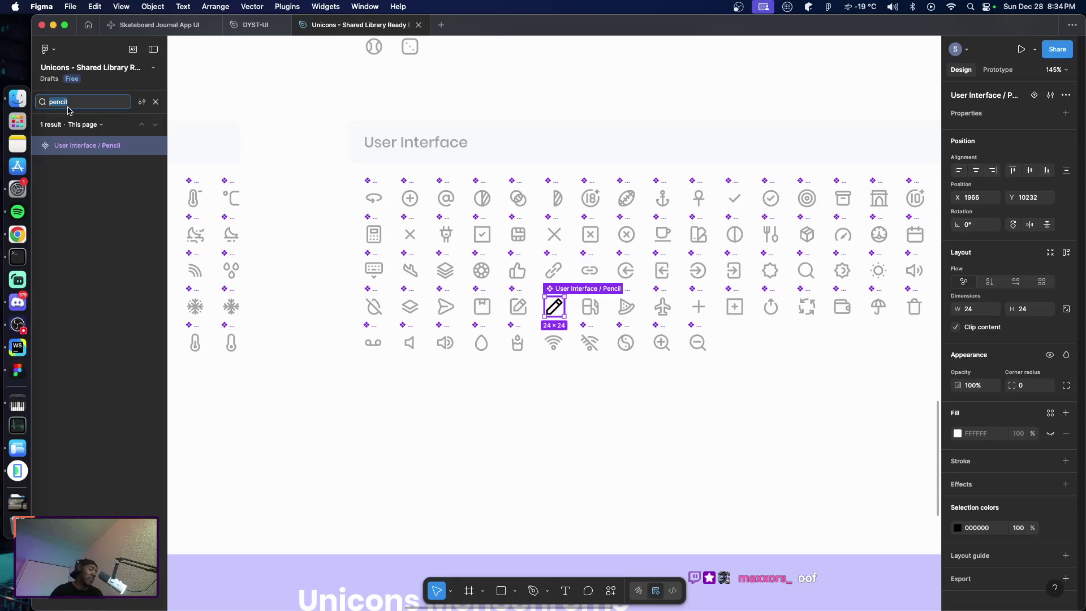
Search the Unicons layers for 'trash' to copy the Trash icon, then return to DYST-UI
{"action": "type", "text": "trash"}
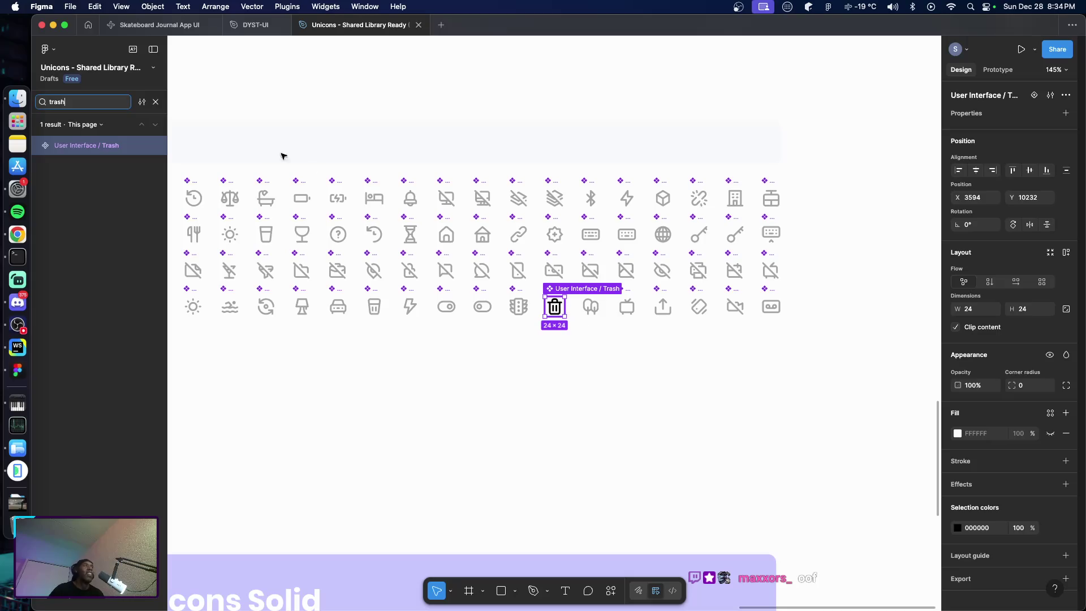
{"action": "left_click", "coordinate": [258, 25]}
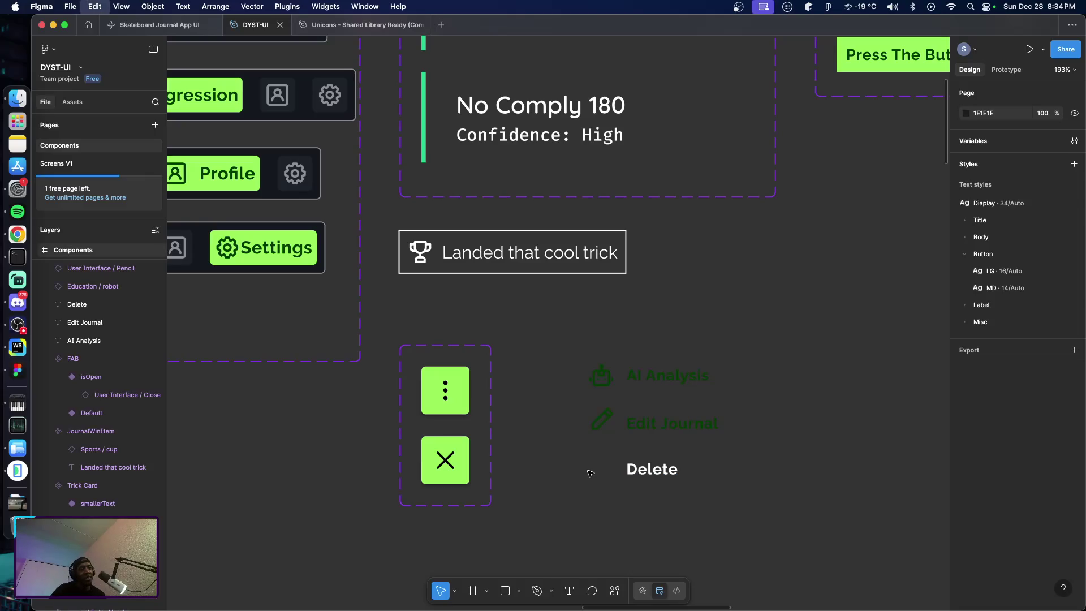
Paste the trash icon left of the Delete label, raise Delete about 10 px, and select both
{"action": "key", "text": "cmd+v"}
{"action": "left_click_drag", "start_coordinate": [559, 325], "coordinate": [603, 469]}
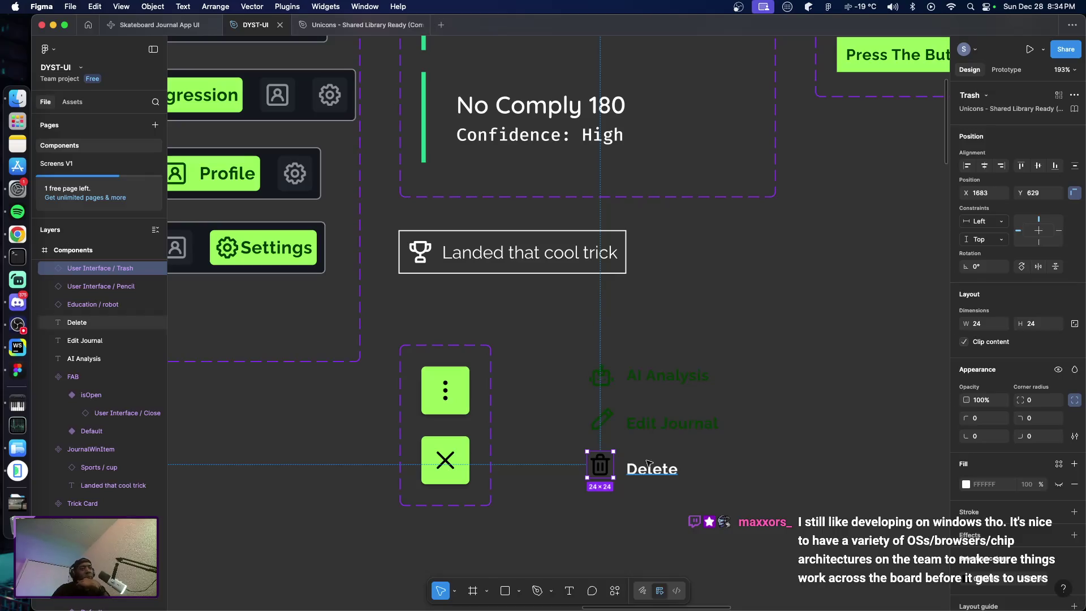
{"action": "left_click_drag", "start_coordinate": [716, 495], "coordinate": [497, 450]}
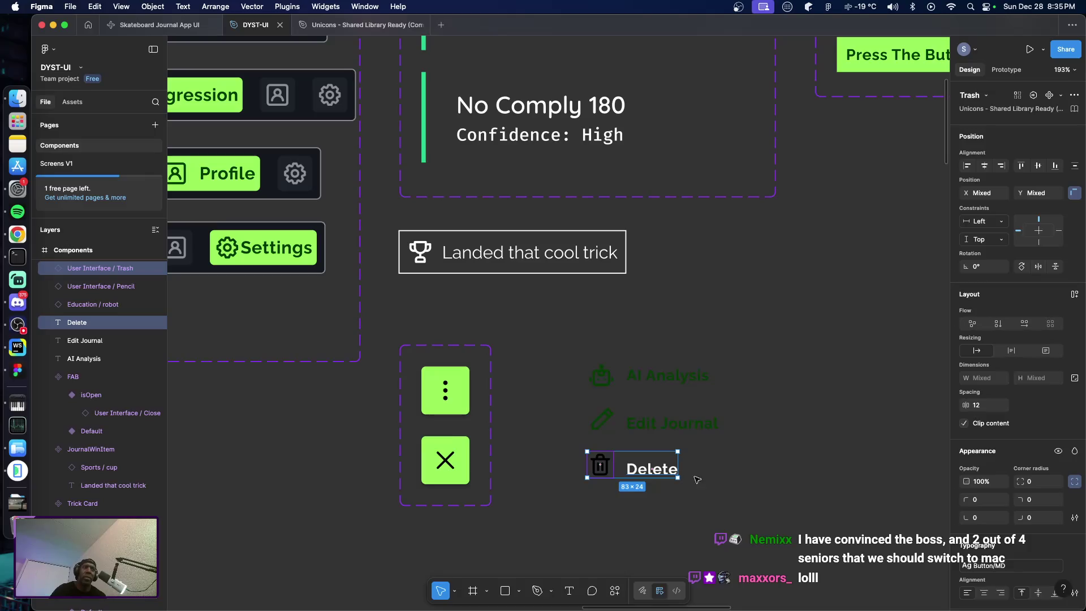
{"action": "left_click", "coordinate": [653, 469]}
{"action": "left_click_drag", "start_coordinate": [656, 473], "coordinate": [657, 467]}
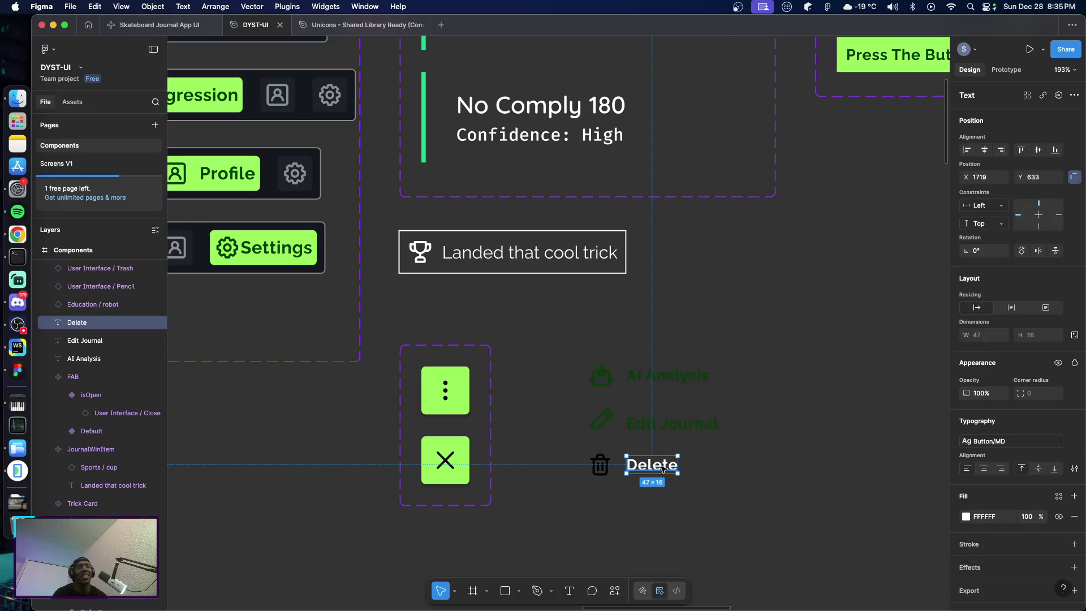
{"action": "left_click", "coordinate": [704, 498]}
{"action": "left_click_drag", "start_coordinate": [570, 448], "coordinate": [733, 478]}
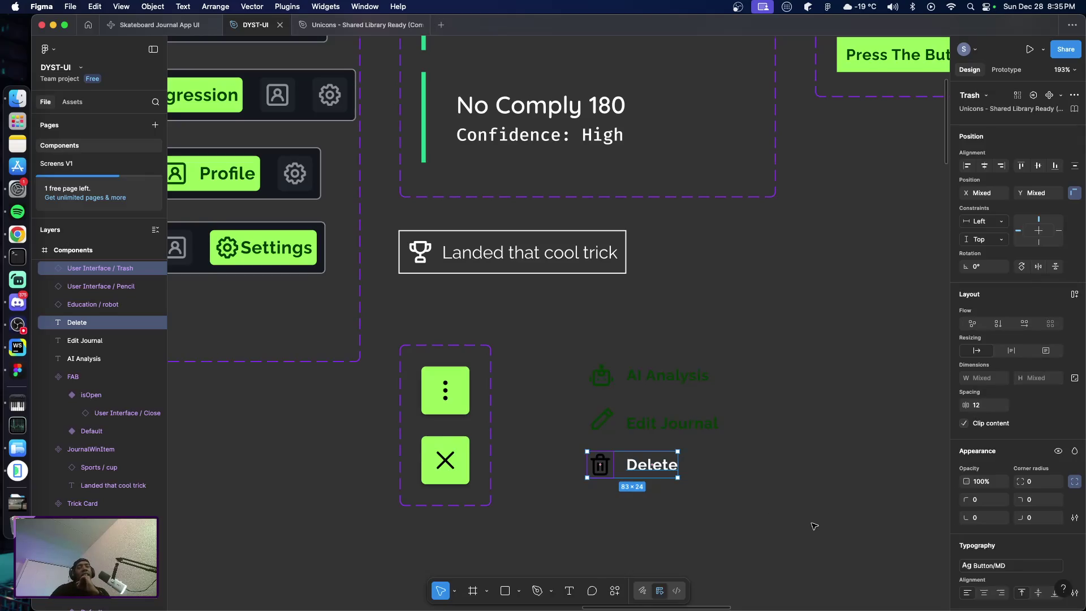
Replace the trash icon's black 000000 colour with the Primary-Text style
{"action": "scroll", "coordinate": [818, 527], "scroll_direction": "down", "scroll_amount": 2}
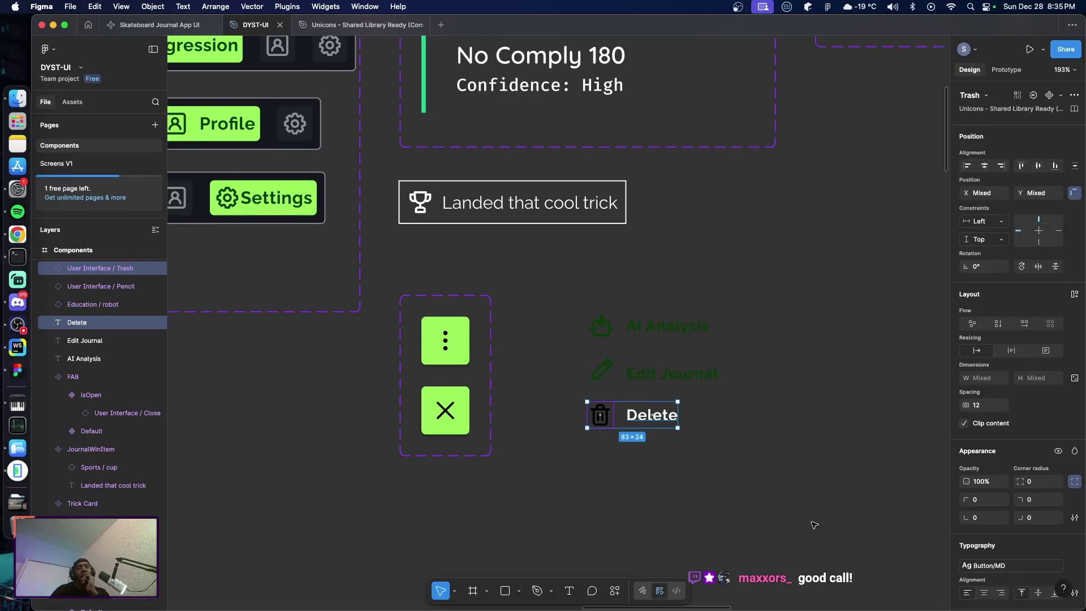
{"action": "scroll", "coordinate": [883, 502], "scroll_direction": "up", "scroll_amount": 1}
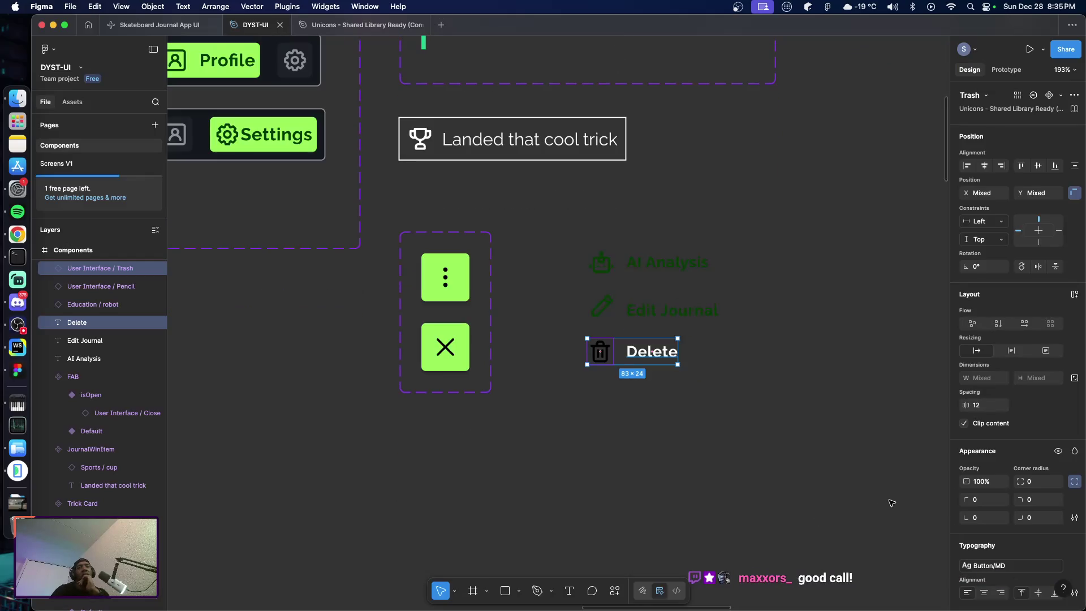
{"action": "scroll", "coordinate": [885, 497], "scroll_direction": "down", "scroll_amount": 4}
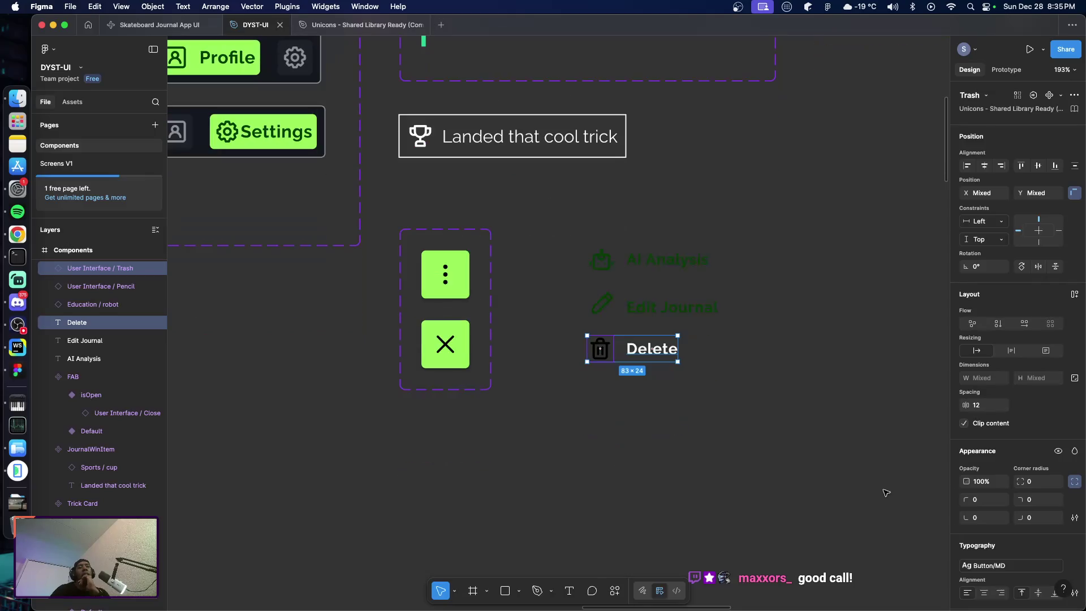
{"action": "scroll", "coordinate": [1036, 555], "scroll_direction": "down", "scroll_amount": 2}
{"action": "scroll", "coordinate": [1037, 555], "scroll_direction": "down", "scroll_amount": 6}
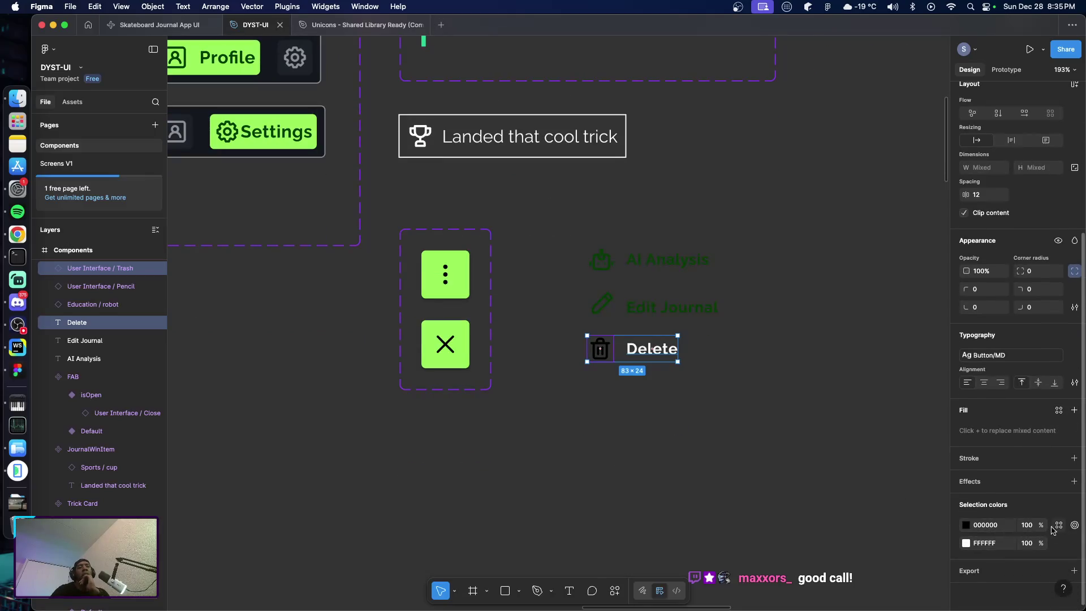
{"action": "left_click", "coordinate": [1060, 526]}
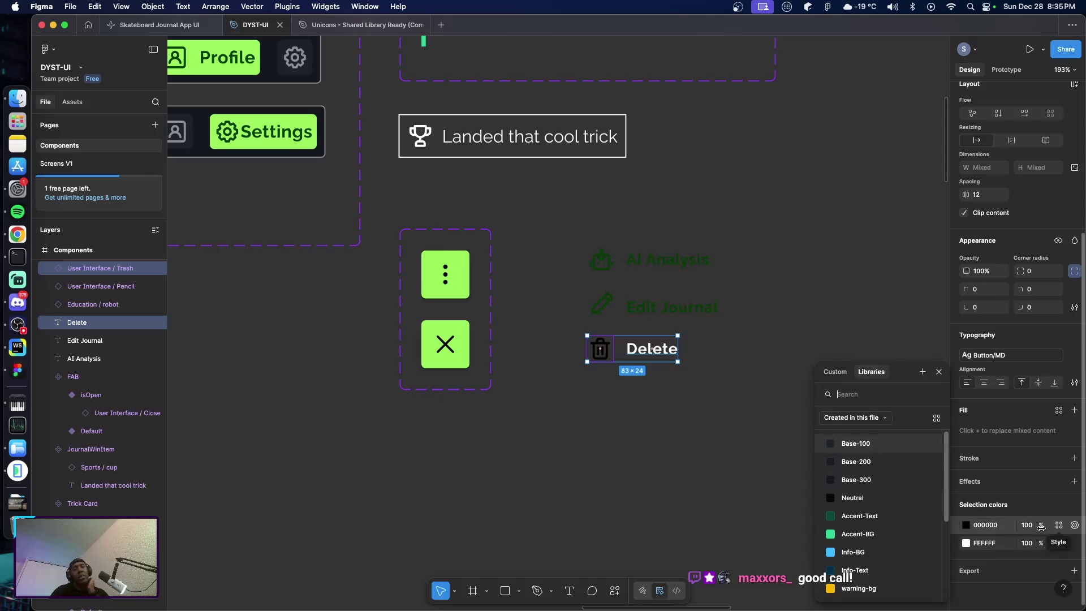
{"action": "scroll", "coordinate": [884, 569], "scroll_direction": "down", "scroll_amount": 1}
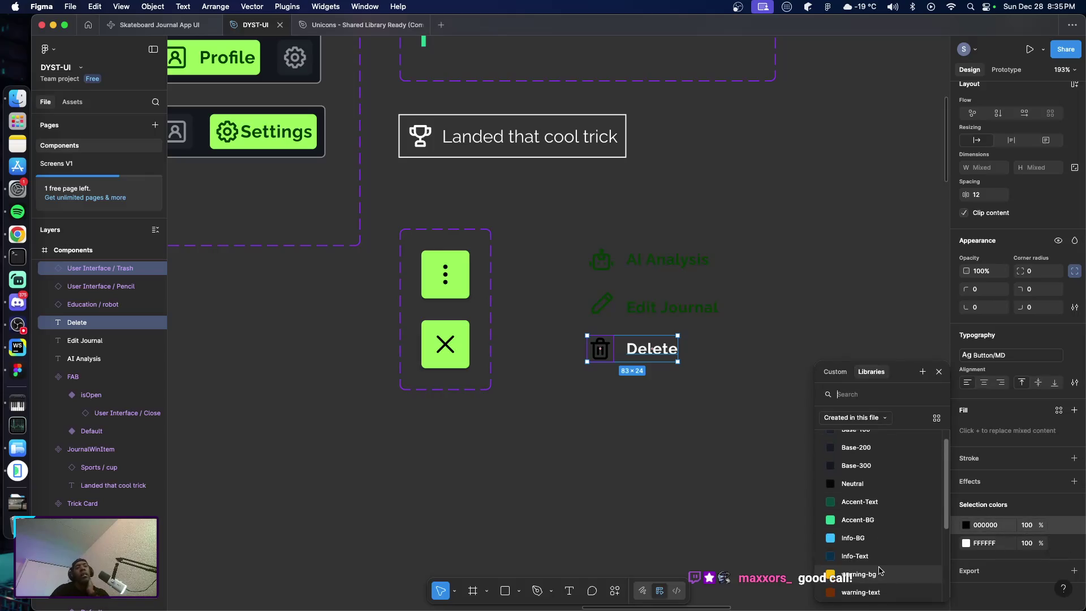
{"action": "scroll", "coordinate": [882, 561], "scroll_direction": "down", "scroll_amount": 1}
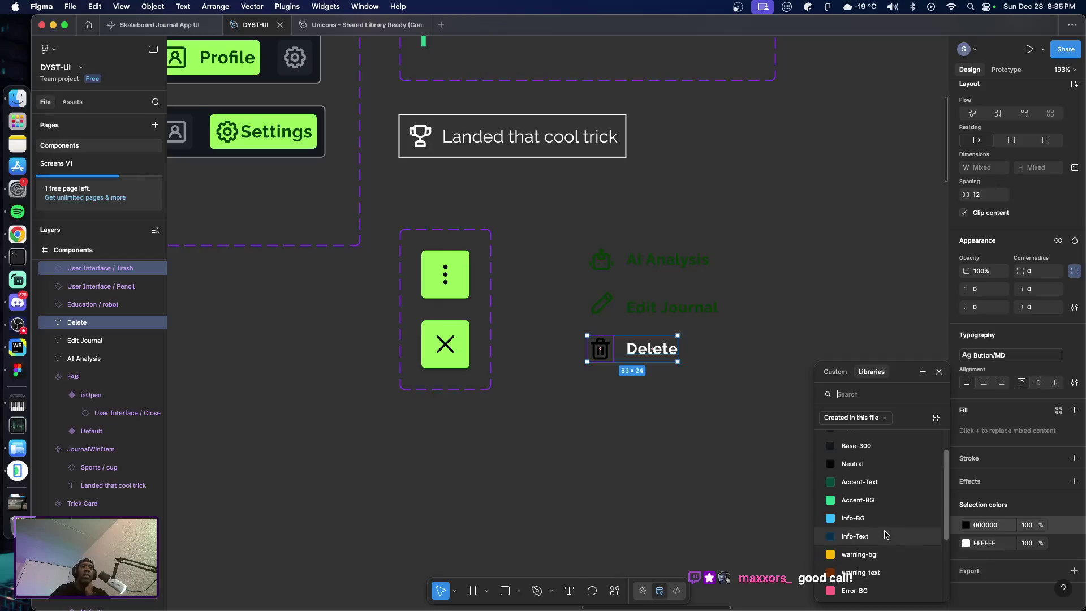
{"action": "scroll", "coordinate": [886, 535], "scroll_direction": "down", "scroll_amount": 2}
{"action": "scroll", "coordinate": [886, 535], "scroll_direction": "down", "scroll_amount": 2}
{"action": "scroll", "coordinate": [887, 534], "scroll_direction": "down", "scroll_amount": 1}
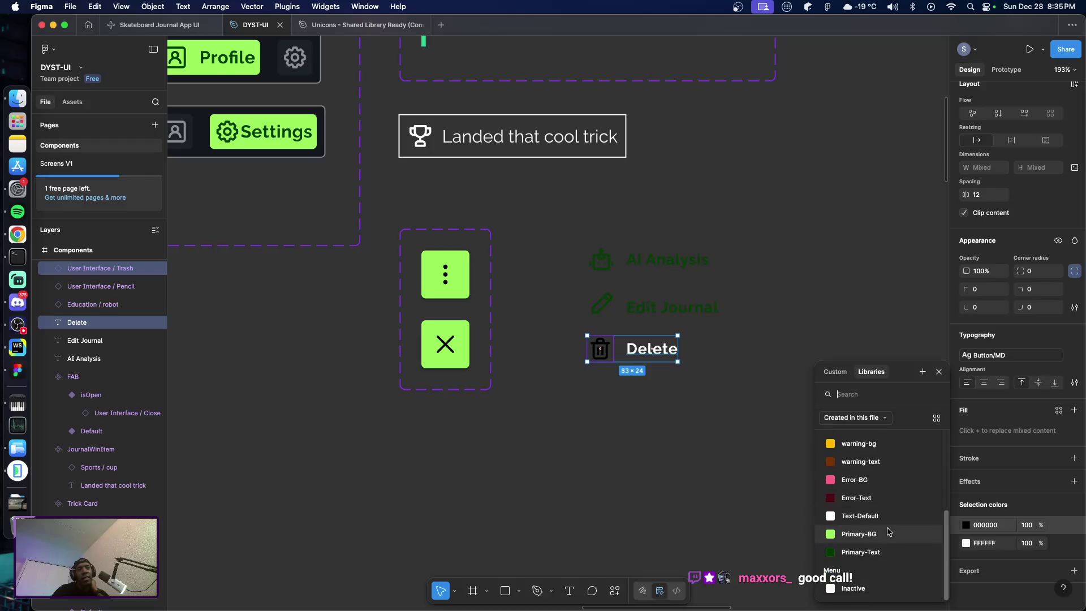
{"action": "left_click", "coordinate": [883, 552]}
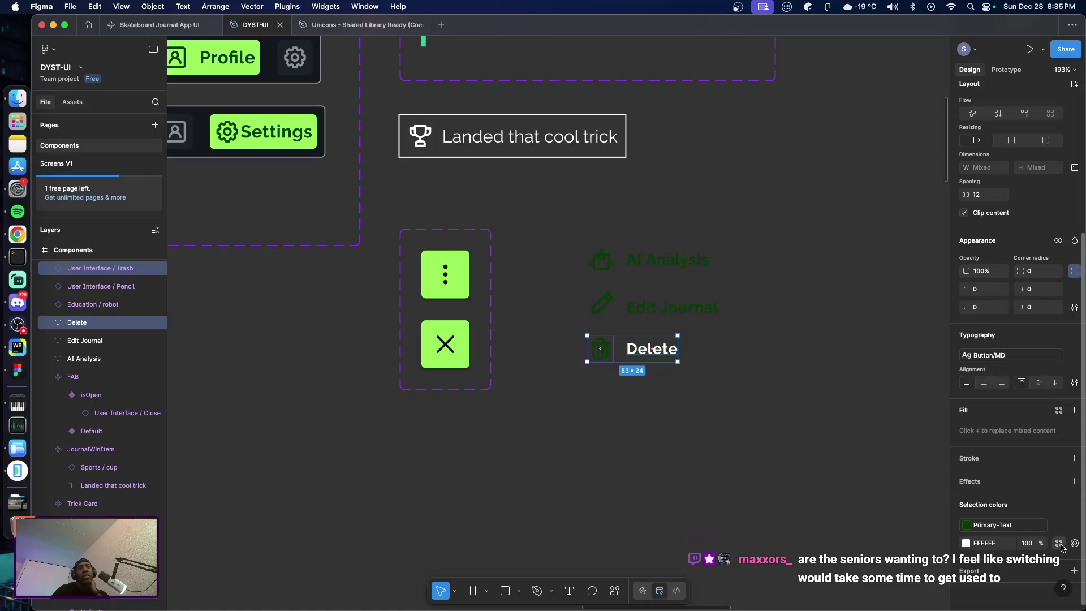
Replace the Delete label's white FFFFFF colour with the Primary-Text style
{"action": "left_click", "coordinate": [1060, 544]}
{"action": "scroll", "coordinate": [874, 543], "scroll_direction": "down", "scroll_amount": 5}
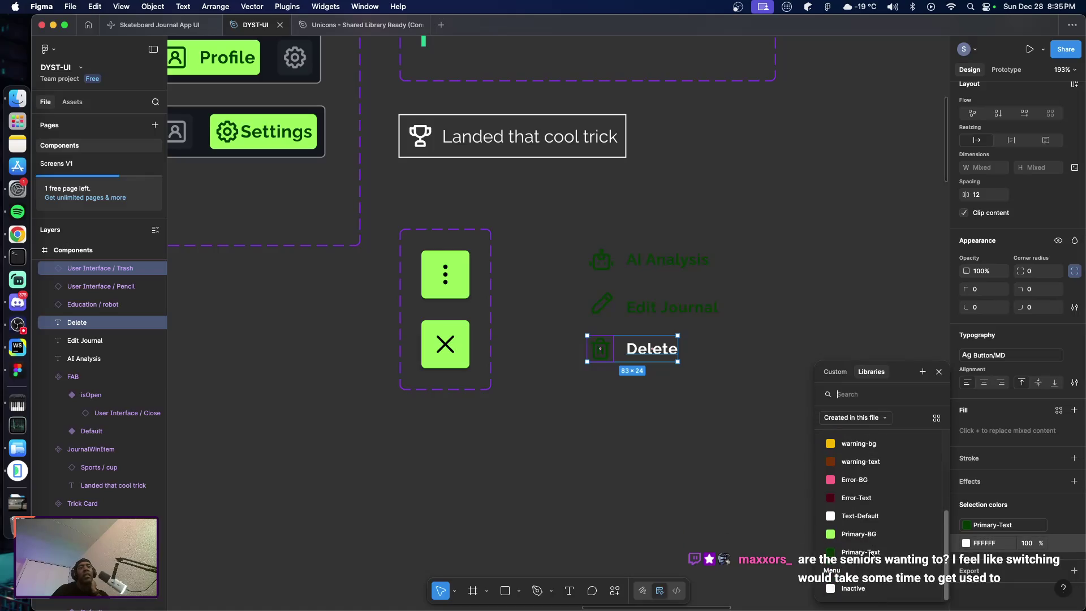
{"action": "left_click", "coordinate": [873, 552]}
{"action": "left_click", "coordinate": [566, 243]}
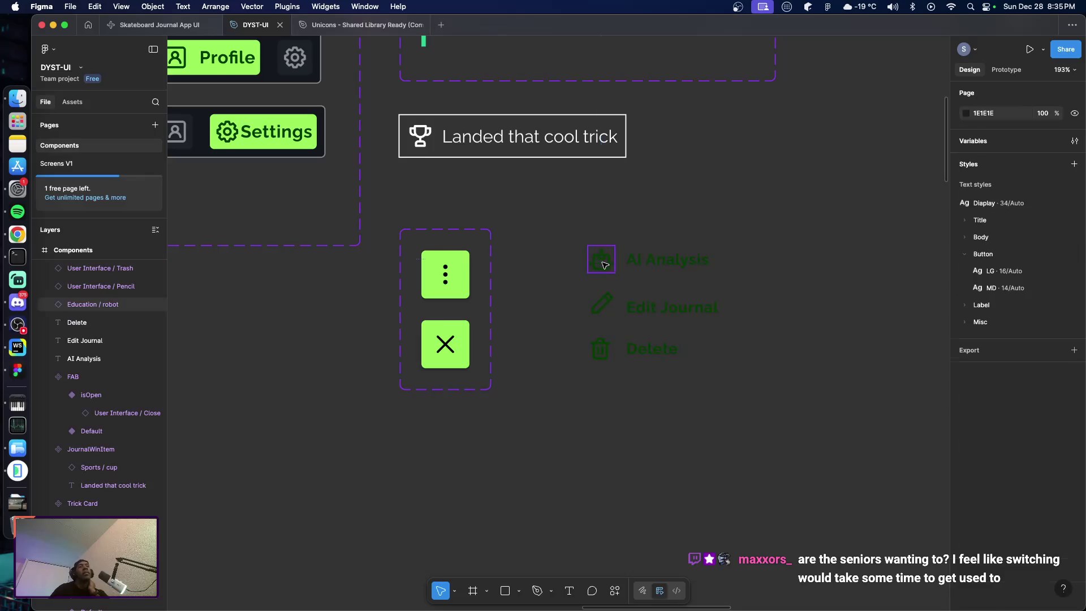
Wrap each icon and label (AI Analysis, Edit Journal, Delete) in its own auto-layout frame
{"action": "left_click", "coordinate": [604, 264]}
{"action": "left_click", "coordinate": [668, 264], "text": "shift"}
{"action": "key", "text": "shift+a"}
{"action": "left_click", "coordinate": [602, 304]}
{"action": "left_click", "coordinate": [674, 308], "text": "shift"}
{"action": "key", "text": "shift+a"}
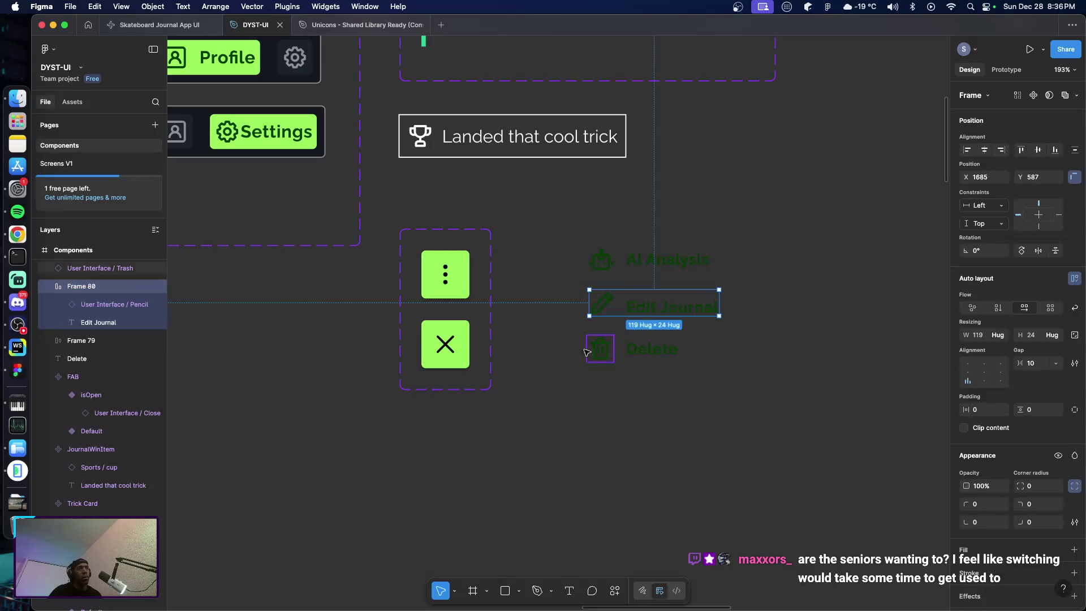
{"action": "left_click", "coordinate": [601, 349]}
{"action": "left_click", "coordinate": [650, 349], "text": "shift"}
{"action": "key", "text": "shift+a"}
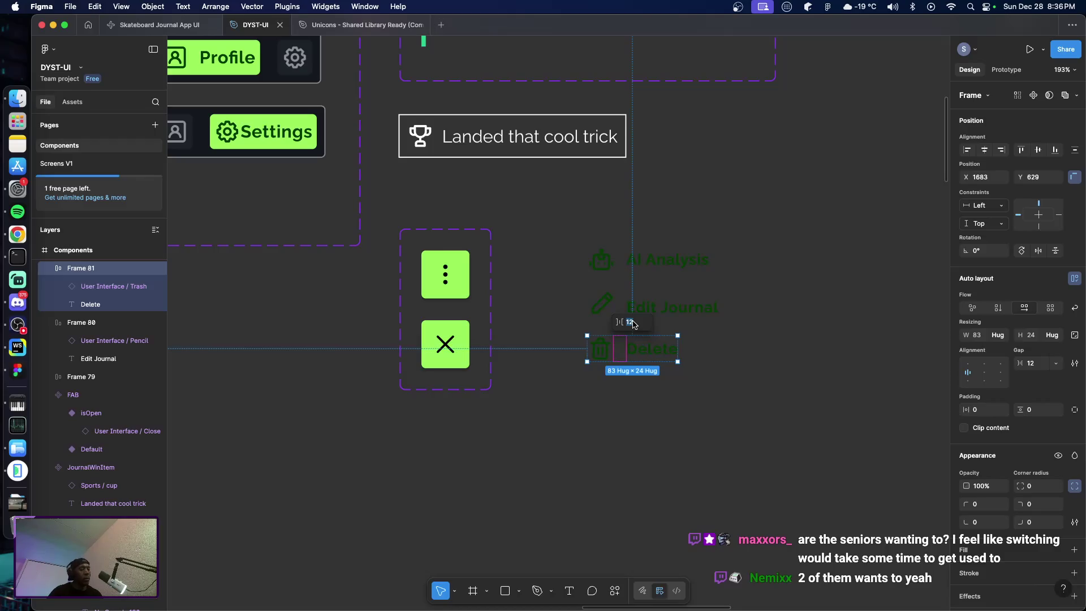
Set the Edit Journal row's icon-to-label gap to 8
{"action": "left_click", "coordinate": [620, 306]}
{"action": "left_click", "coordinate": [651, 276]}
{"action": "type", "text": "8"}
{"action": "key", "text": "Return"}
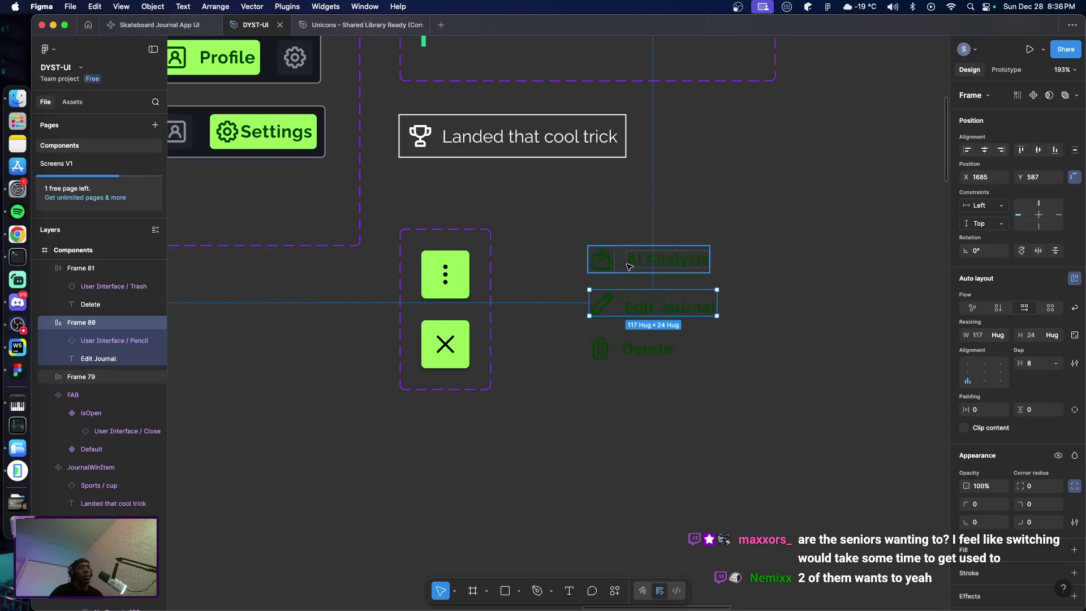
{"action": "left_click", "coordinate": [632, 267]}
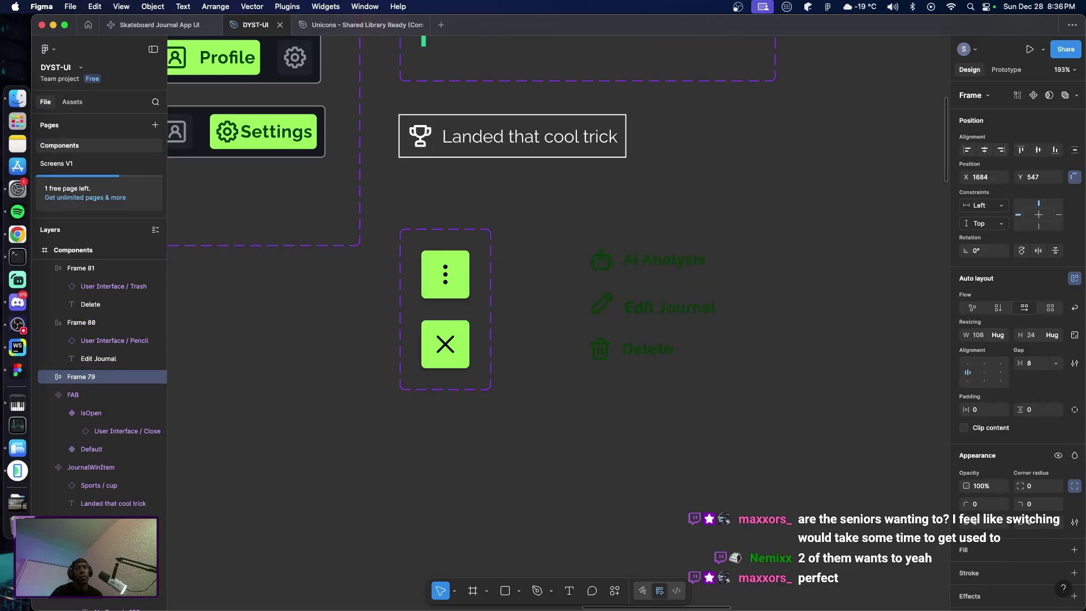
{"action": "left_click", "coordinate": [635, 279]}
Give the three menu rows 4 px horizontal and vertical padding
{"action": "left_click", "coordinate": [645, 260]}
{"action": "left_click", "coordinate": [658, 313], "text": "shift"}
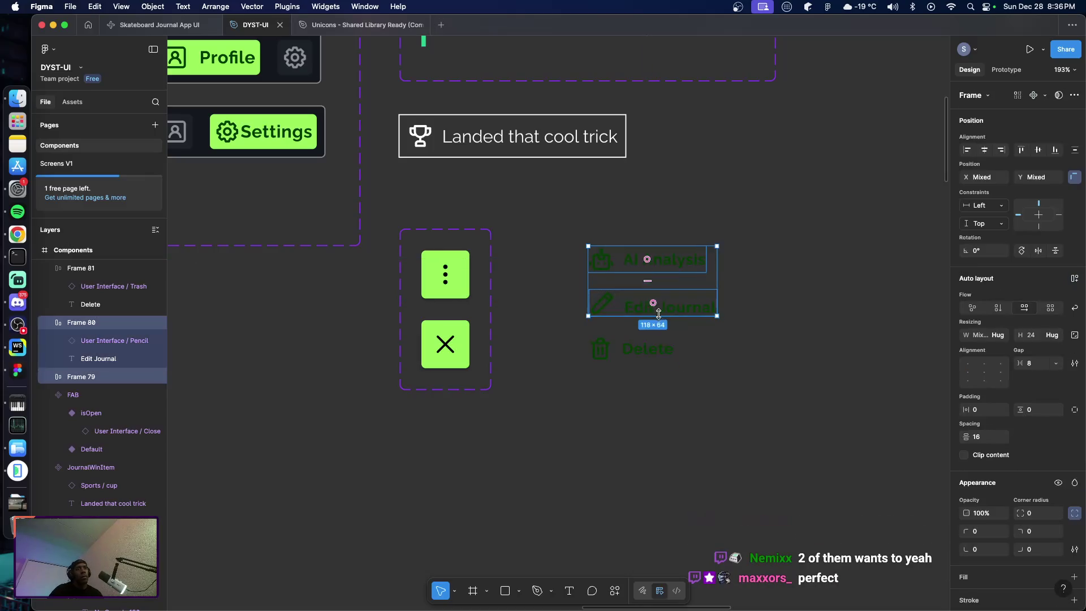
{"action": "left_click", "coordinate": [654, 351], "text": "shift"}
{"action": "left_click", "coordinate": [970, 375]}
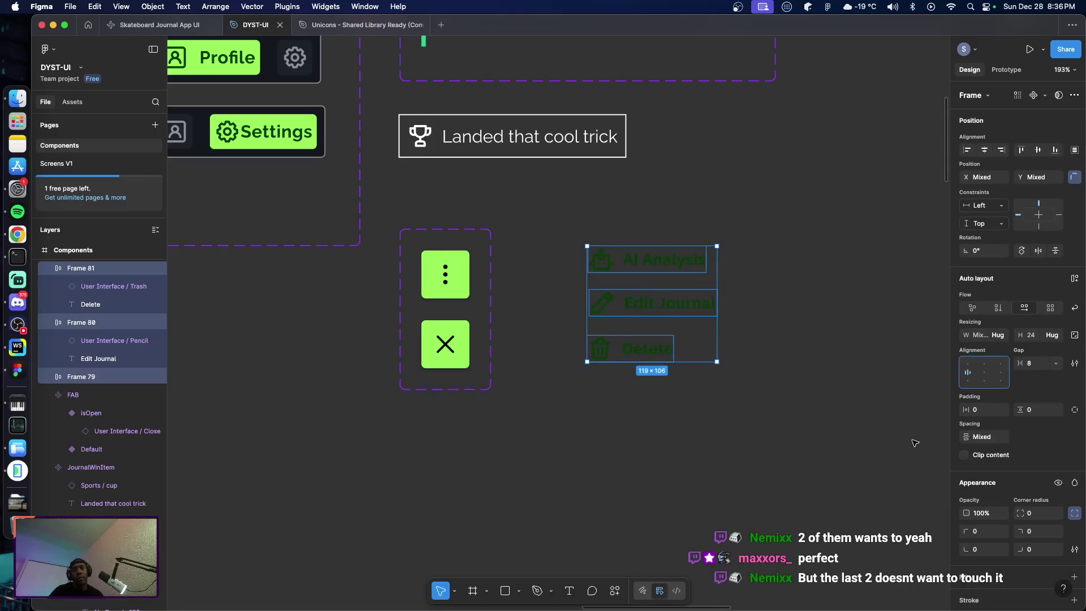
{"action": "left_click", "coordinate": [983, 413]}
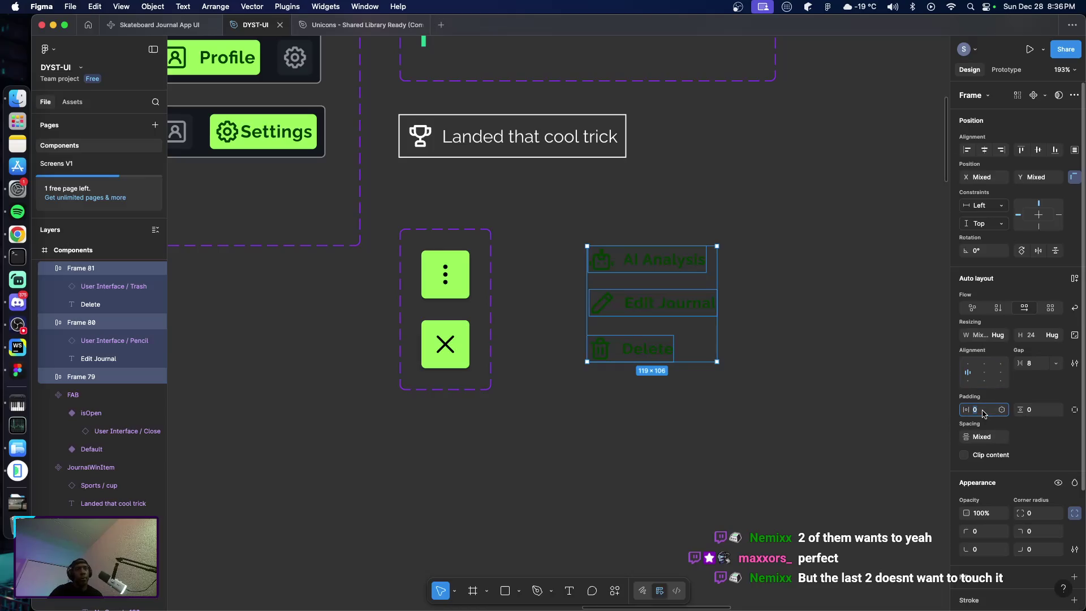
{"action": "type", "text": "4"}
{"action": "key", "text": "Tab"}
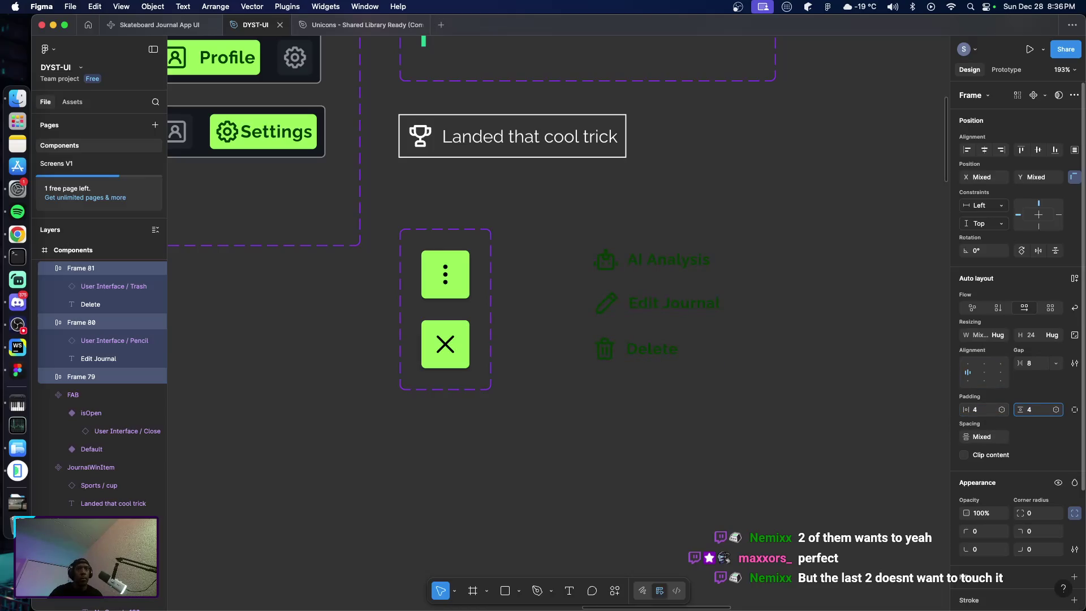
{"action": "key", "text": "Return"}
Fill the three menu rows with the Primary-BG colour style
{"action": "scroll", "coordinate": [1018, 396], "scroll_direction": "down", "scroll_amount": 2}
{"action": "left_click", "coordinate": [1056, 490]}
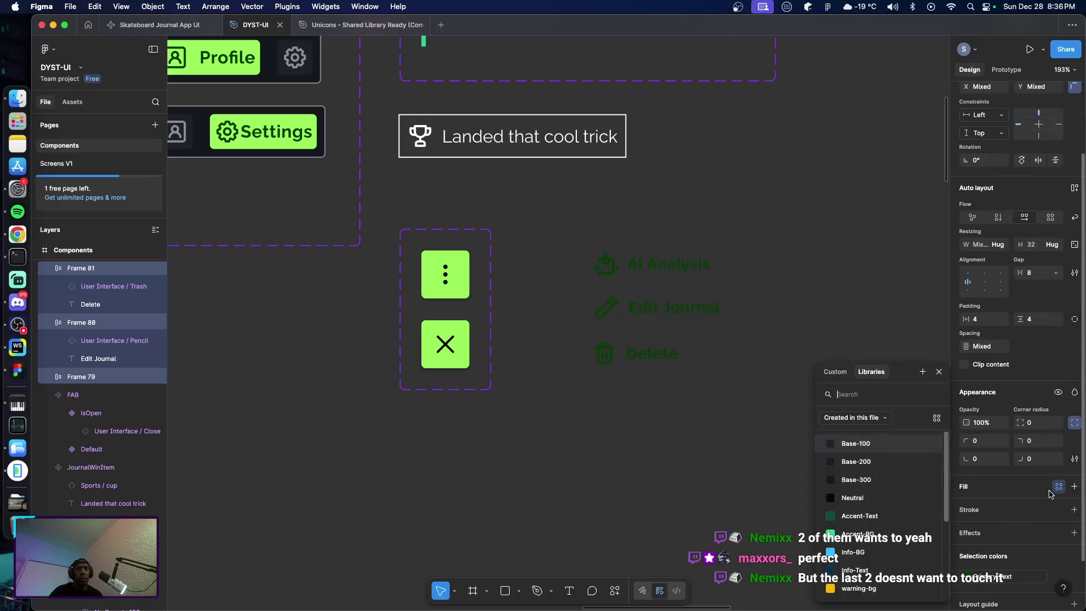
{"action": "scroll", "coordinate": [877, 481], "scroll_direction": "down", "scroll_amount": 3}
{"action": "left_click", "coordinate": [860, 542]}
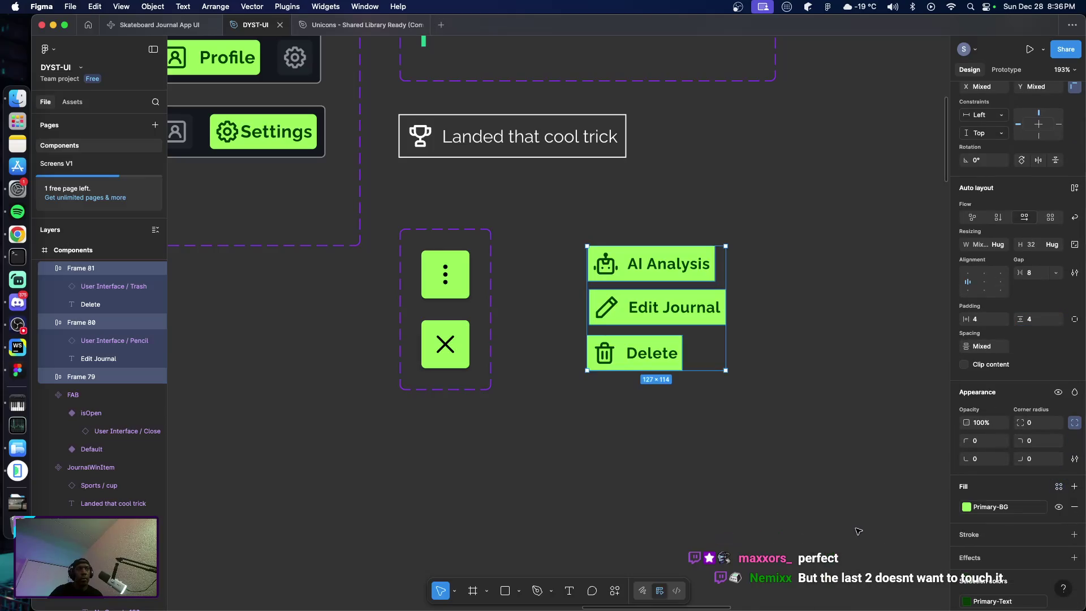
{"action": "left_click", "coordinate": [715, 472]}
{"action": "left_click", "coordinate": [681, 367]}
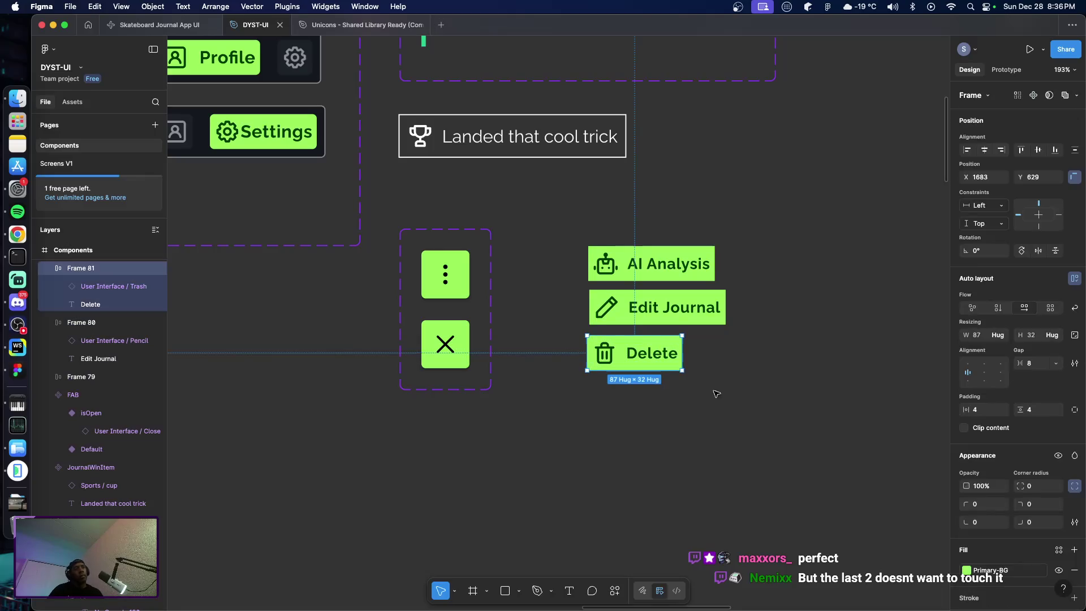
{"action": "left_click", "coordinate": [777, 434]}
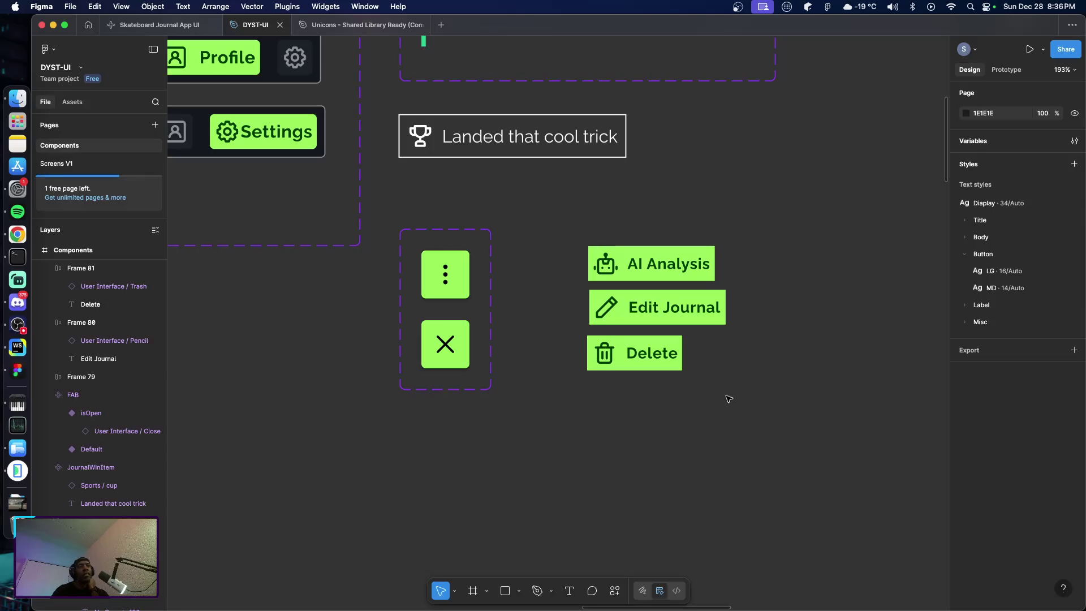
Try shifting the Delete and AI Analysis buttons to line them up
{"action": "left_click", "coordinate": [640, 367]}
{"action": "left_click_drag", "start_coordinate": [639, 366], "coordinate": [626, 368]}
{"action": "left_click", "coordinate": [635, 280]}
{"action": "left_click_drag", "start_coordinate": [635, 280], "coordinate": [635, 279]}
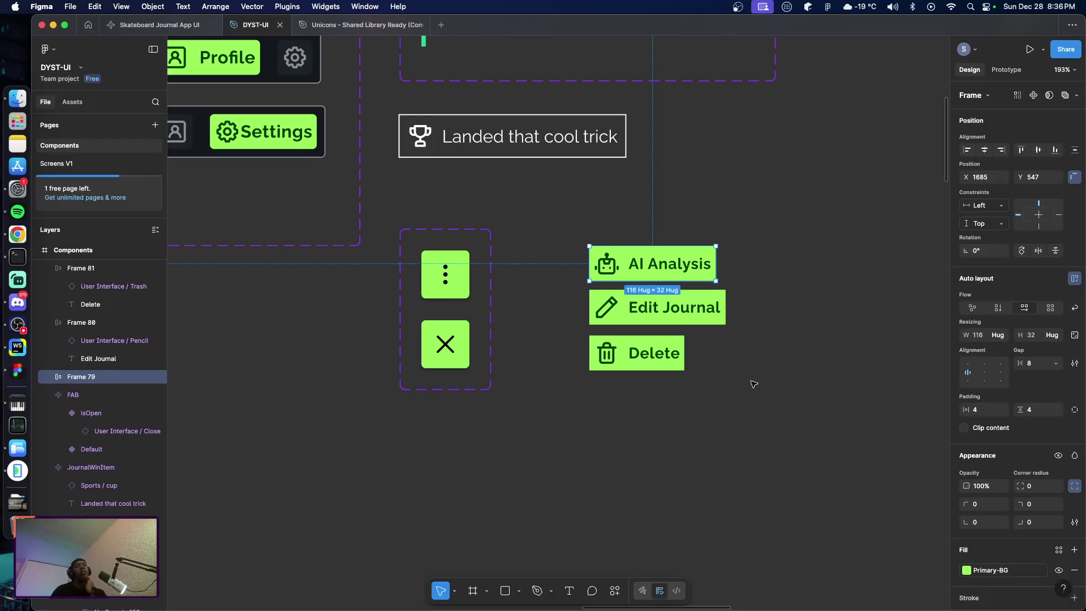
{"action": "left_click", "coordinate": [753, 384]}
Round the corners of the AI Analysis, Edit Journal and Delete buttons to 4
{"action": "left_click", "coordinate": [697, 281]}
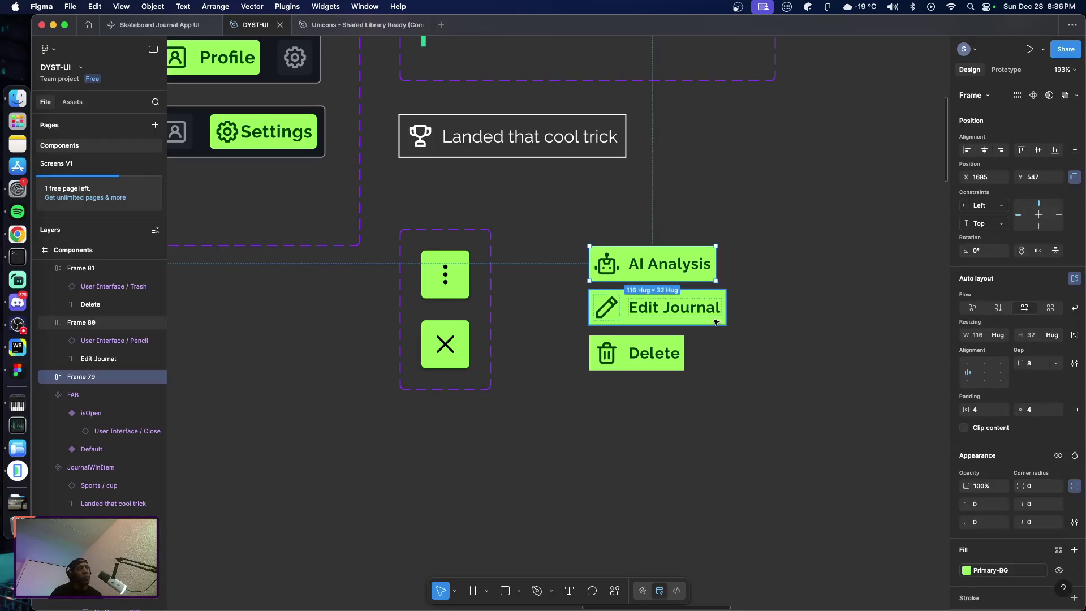
{"action": "left_click", "coordinate": [660, 308], "text": "shift"}
{"action": "left_click", "coordinate": [679, 356], "text": "shift"}
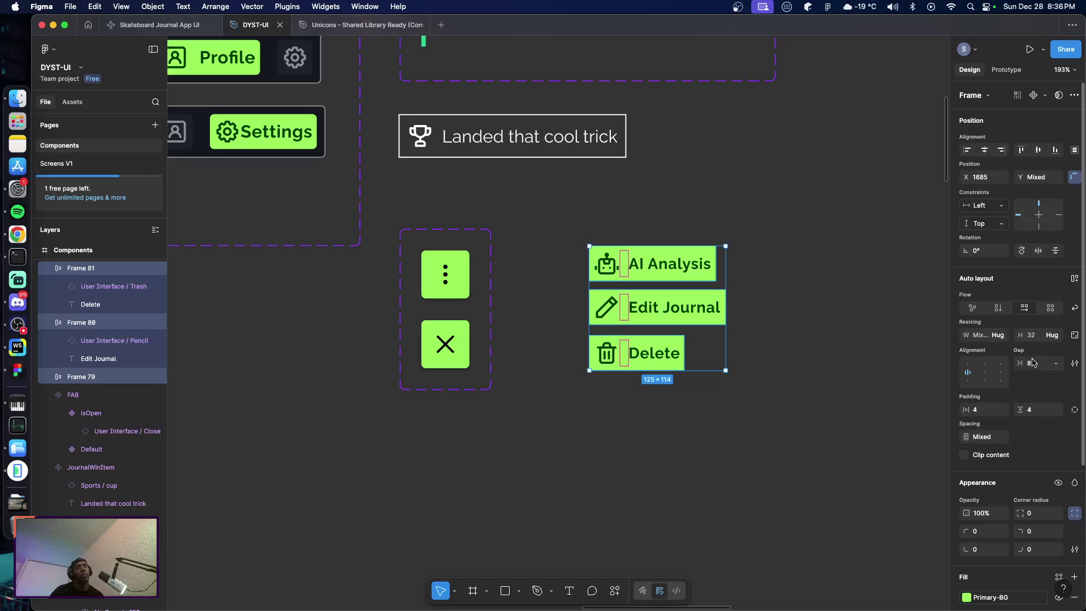
{"action": "left_click", "coordinate": [1033, 513]}
{"action": "type", "text": "4"}
{"action": "key", "text": "Return"}
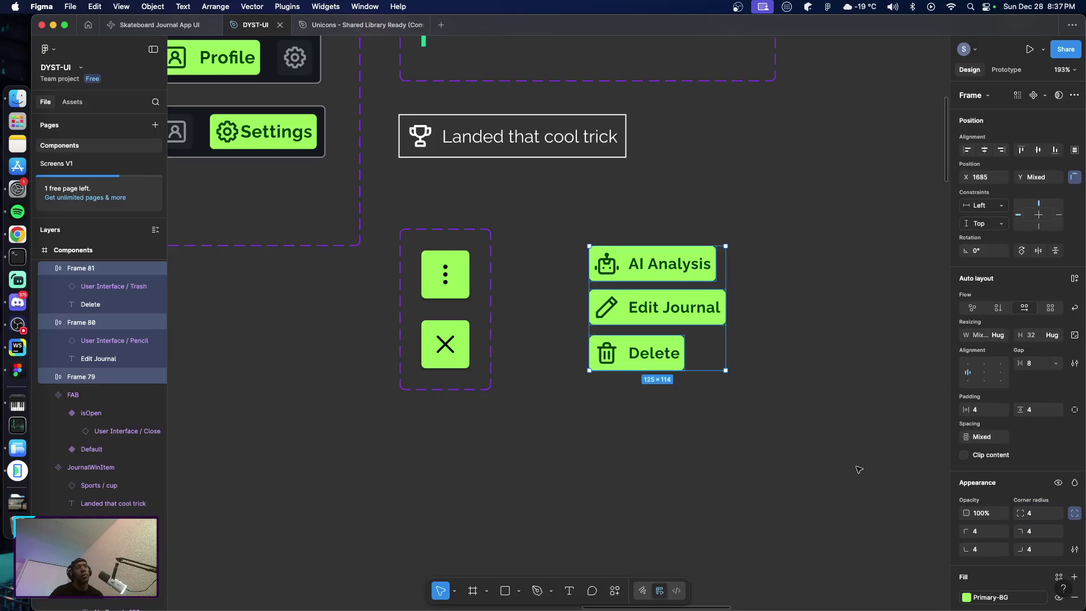
{"action": "left_click", "coordinate": [780, 450]}
Move the AI Analysis button up slightly and nudge the Delete button down
{"action": "left_click", "coordinate": [641, 365]}
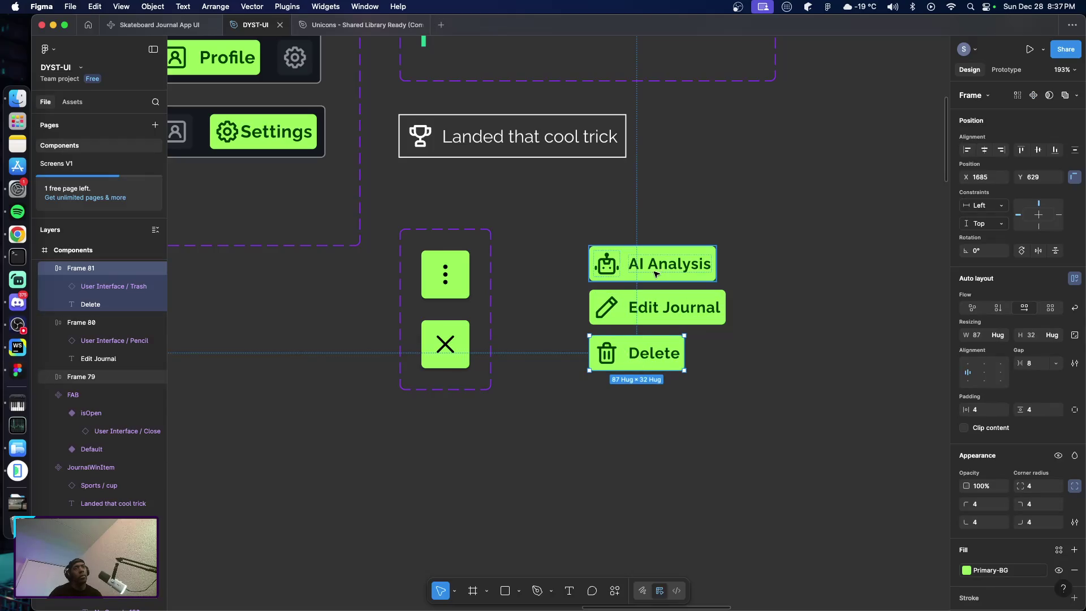
{"action": "left_click", "coordinate": [642, 291]}
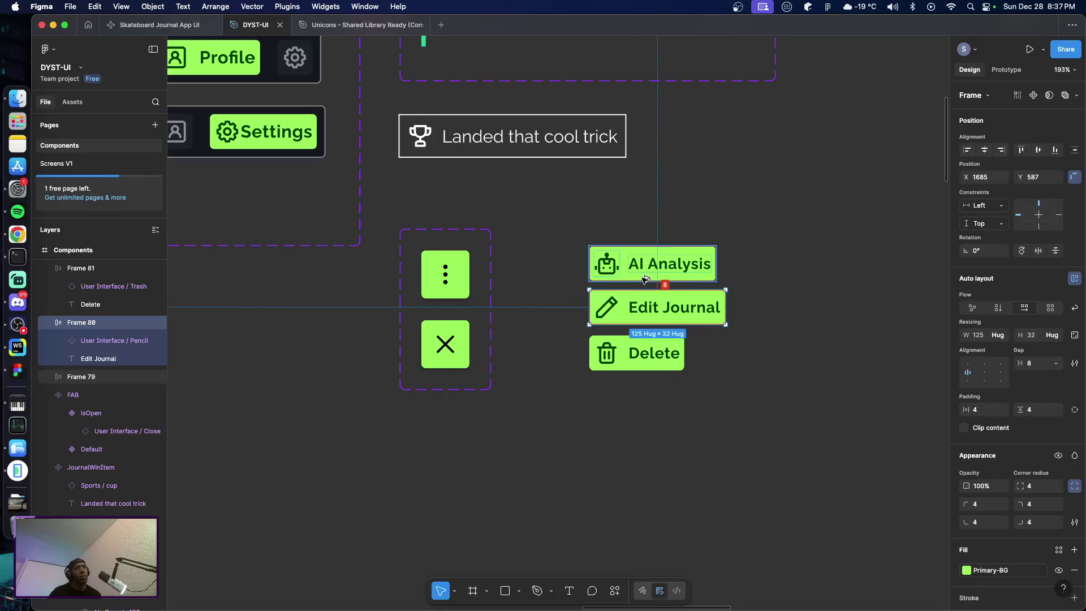
{"action": "left_click", "coordinate": [638, 279]}
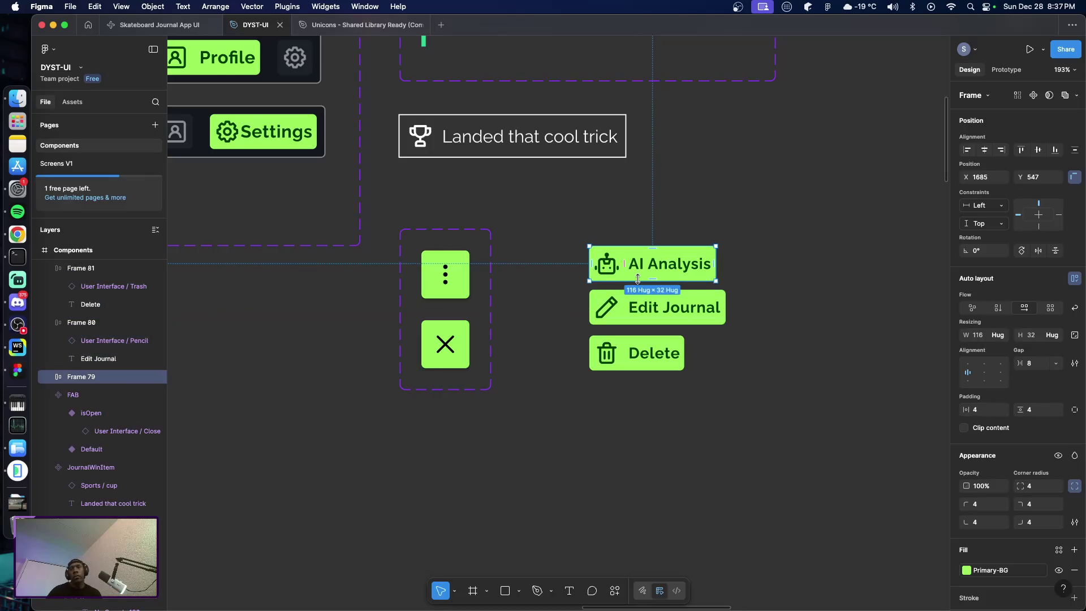
{"action": "left_click_drag", "start_coordinate": [638, 279], "coordinate": [638, 270]}
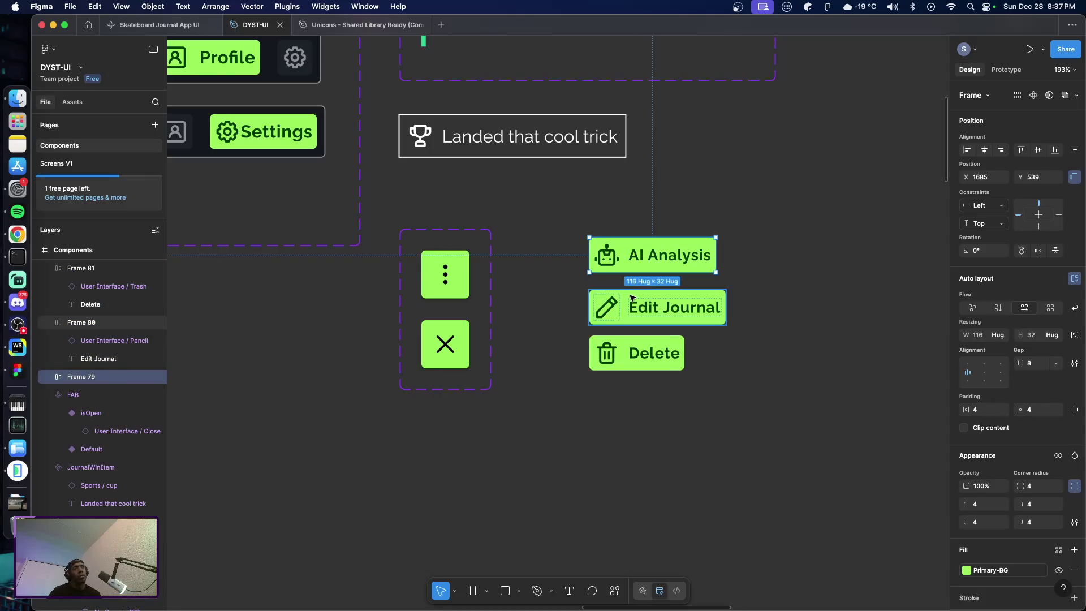
{"action": "left_click", "coordinate": [632, 298], "text": "shift"}
{"action": "left_click", "coordinate": [632, 300]}
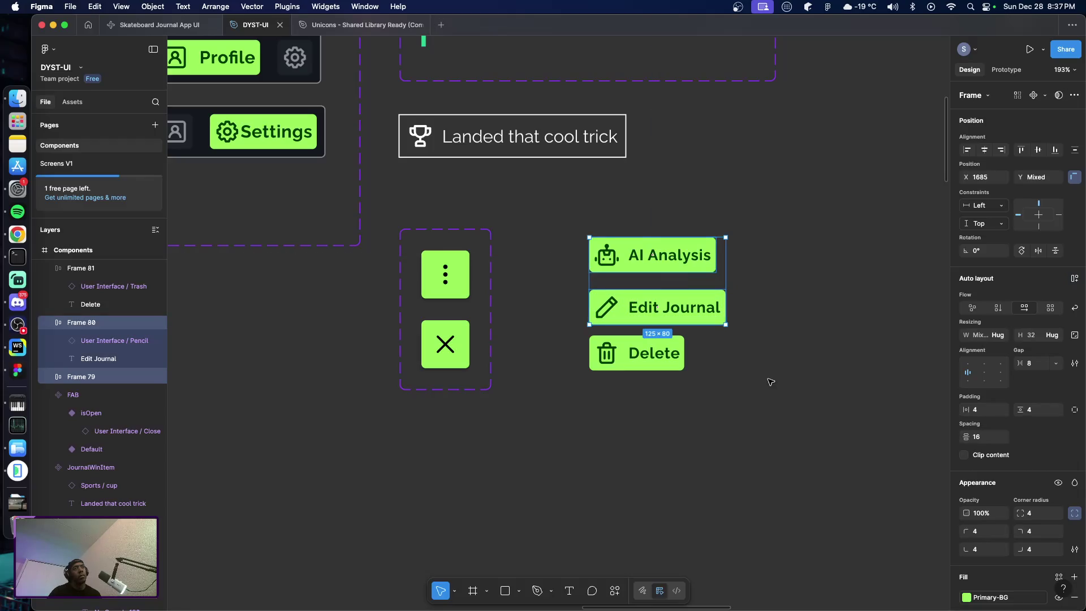
{"action": "left_click", "coordinate": [625, 347]}
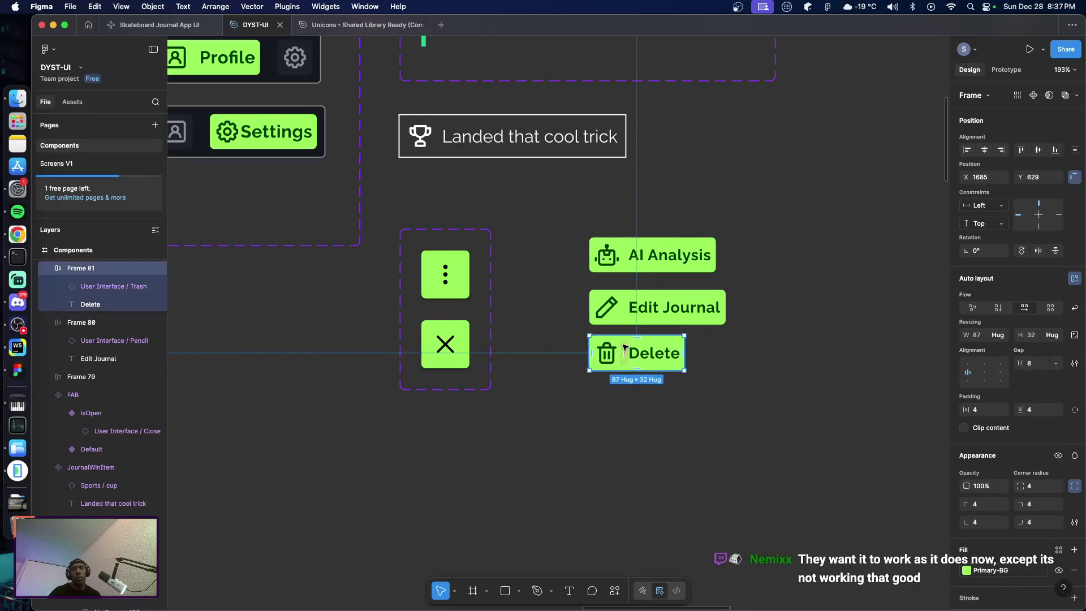
{"action": "key", "text": "Down"}
{"action": "key", "text": "Down"}
{"action": "key", "text": "Down"}
{"action": "key", "text": "Down"}
{"action": "key", "text": "Down"}
{"action": "key", "text": "Down"}
{"action": "left_click", "coordinate": [733, 426]}
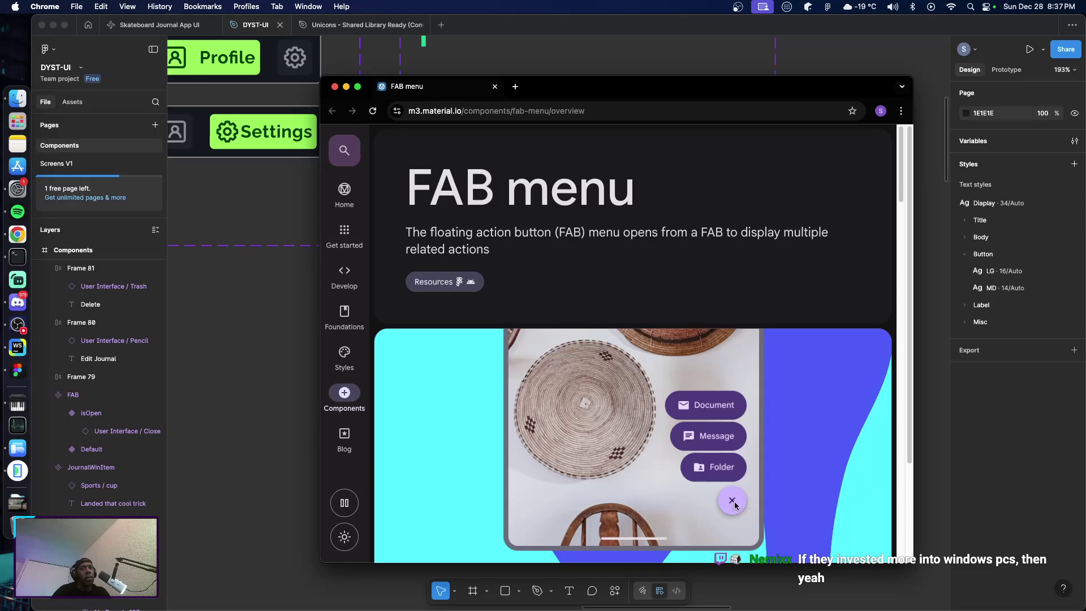
Hide the m3.material.io FAB menu reference page and refocus the Figma canvas
{"action": "left_click_drag", "start_coordinate": [604, 93], "coordinate": [608, 96]}
{"action": "key", "text": "super+w"}
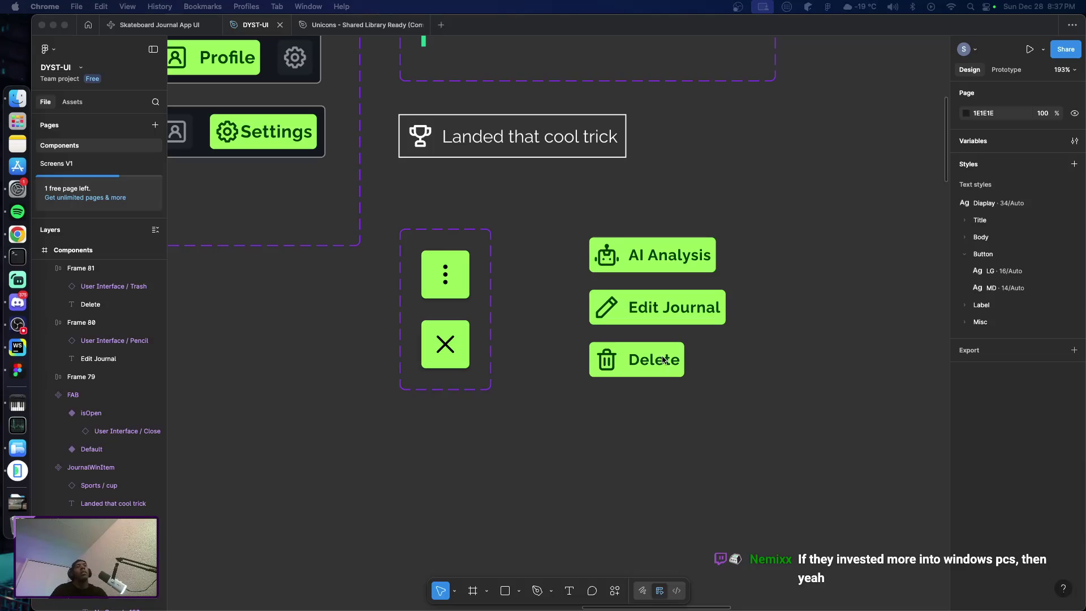
{"action": "left_click", "coordinate": [568, 213]}
Right-align the AI Analysis, Edit Journal and Delete buttons
{"action": "left_click_drag", "start_coordinate": [567, 213], "coordinate": [798, 451]}
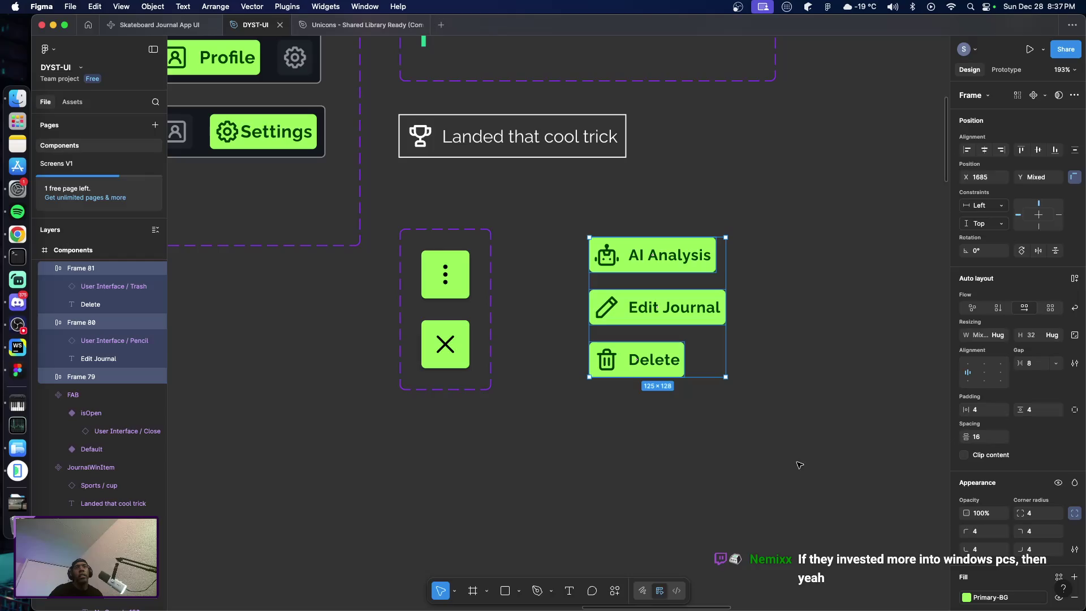
{"action": "key", "text": "alt+d"}
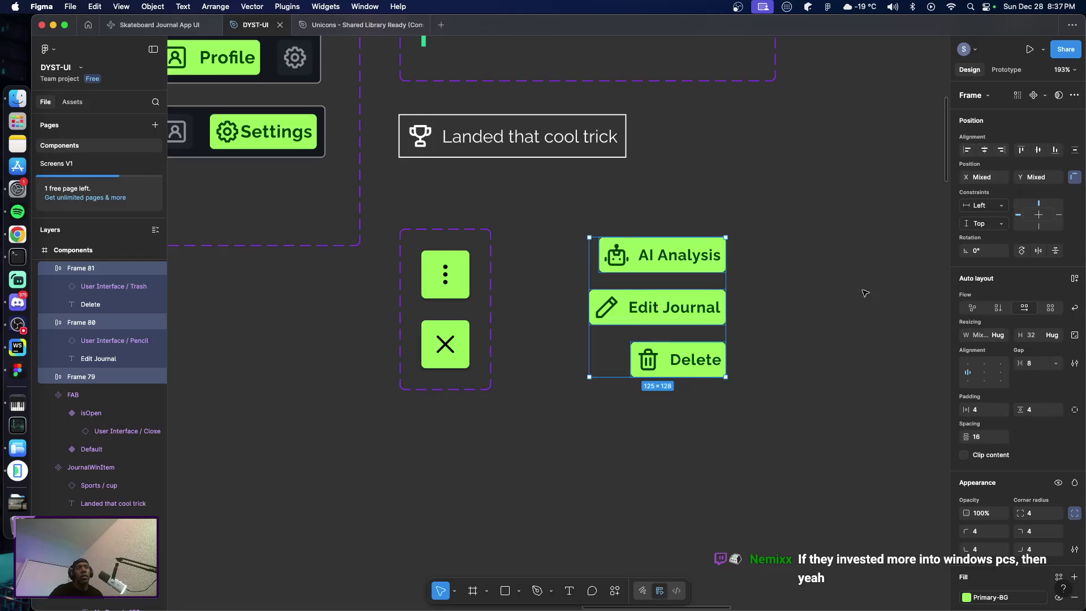
{"action": "left_click", "coordinate": [754, 424]}
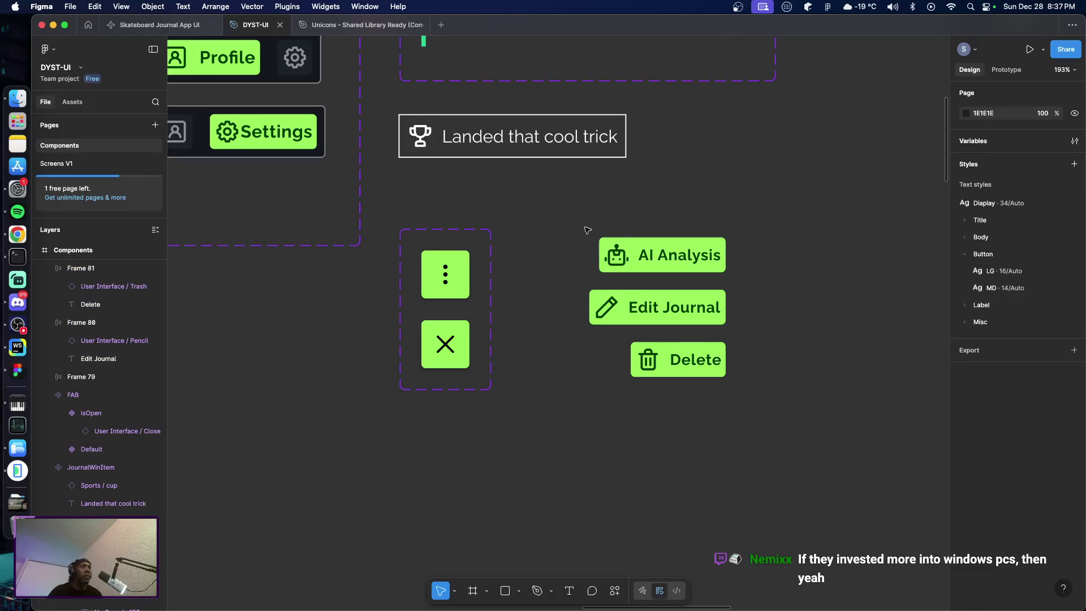
Stack the three buttons in a vertical auto-layout frame named FABMenuItems
{"action": "mouse_move", "coordinate": [569, 219]}
{"action": "left_mouse_down"}
{"action": "mouse_move", "coordinate": [685, 324]}
{"action": "mouse_move", "coordinate": [764, 415]}
{"action": "left_mouse_up"}
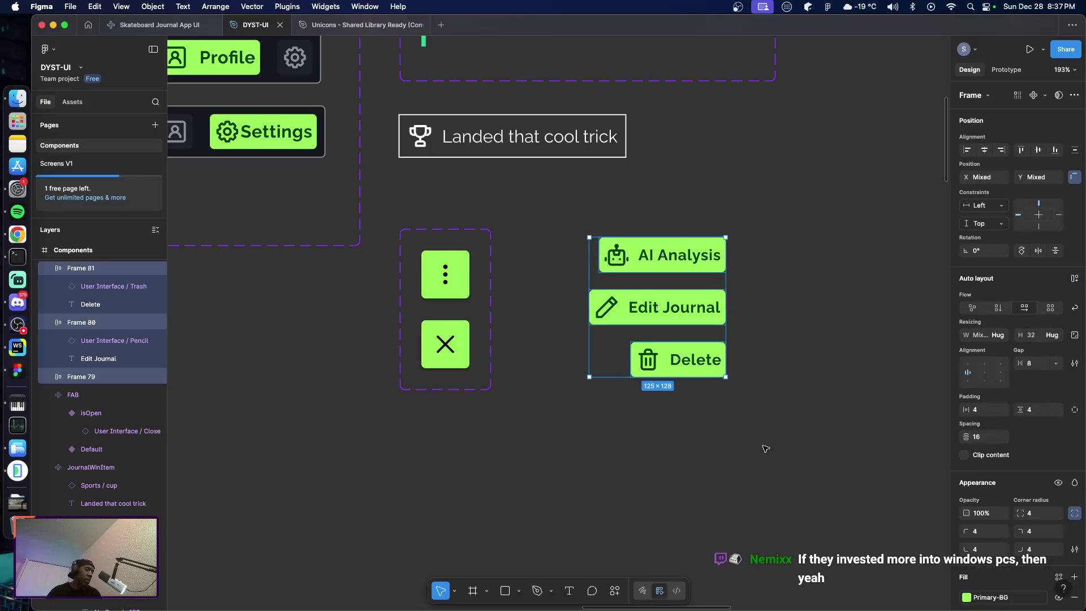
{"action": "key", "text": "shift+a"}
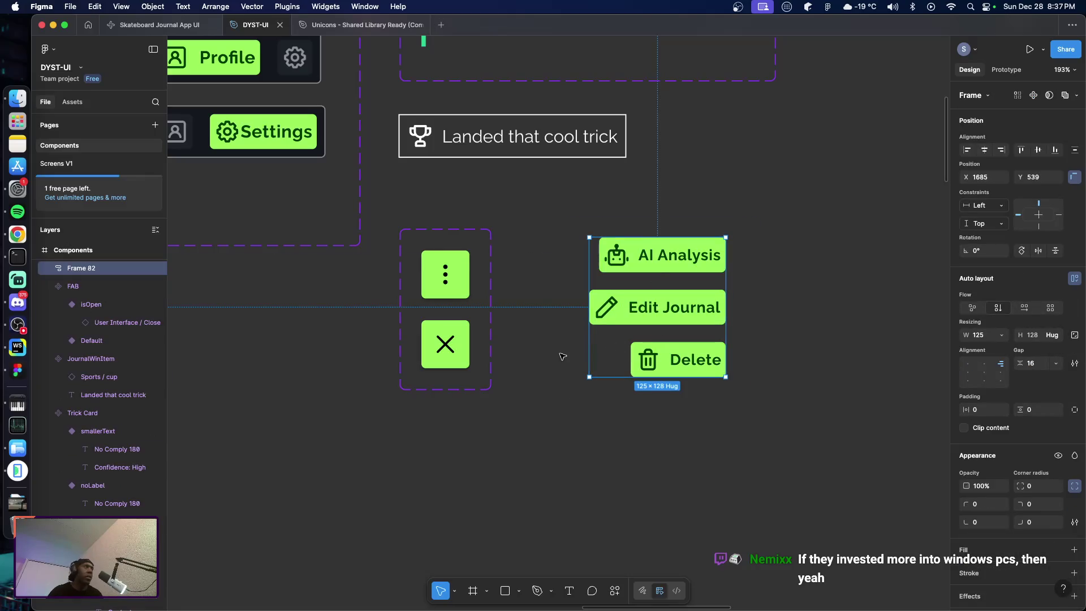
{"action": "double_click", "coordinate": [78, 269]}
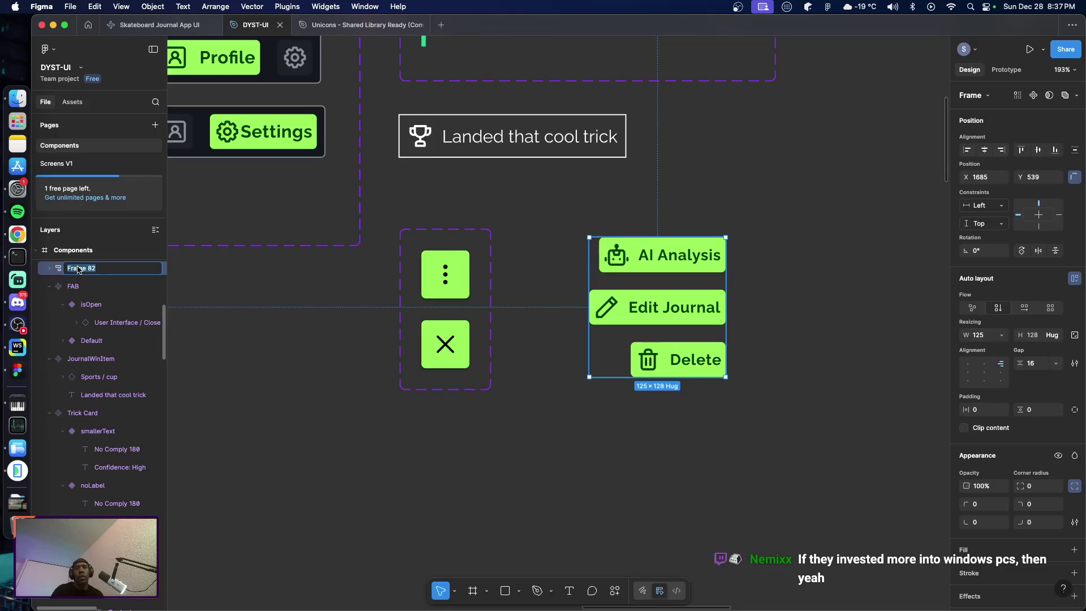
{"action": "type", "text": "F"}
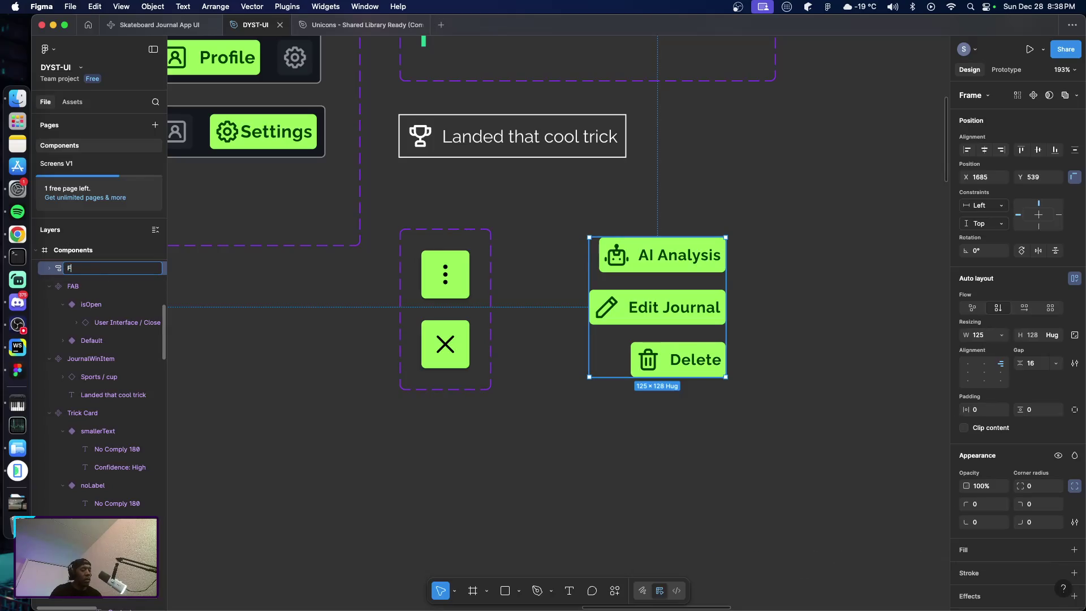
{"action": "type", "text": "ABM"}
{"action": "type", "text": "enuItems"}
{"action": "key", "text": "Return"}
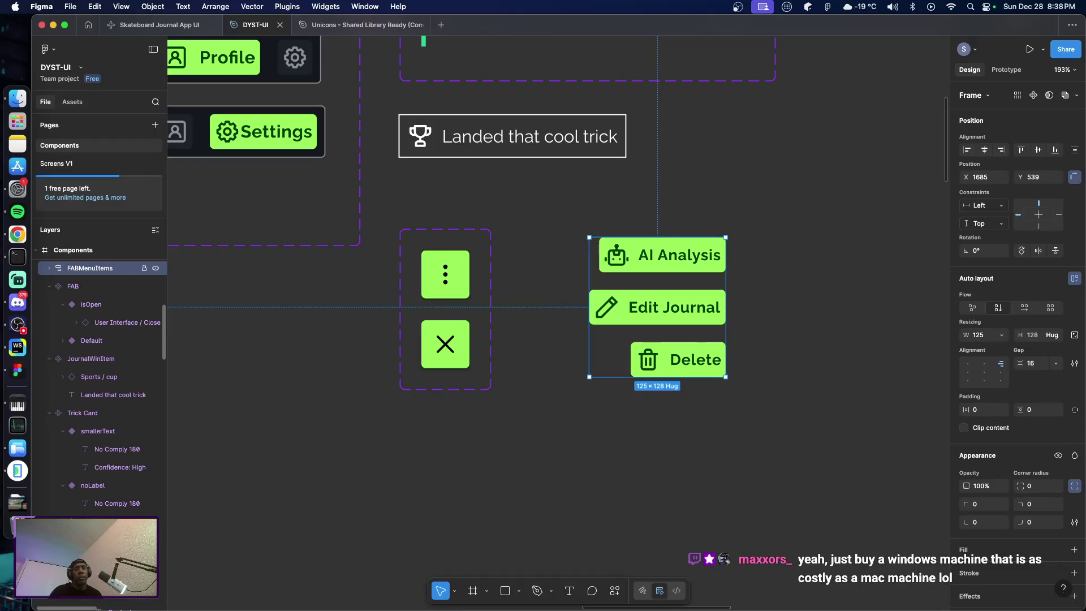
{"action": "left_click", "coordinate": [348, 432]}
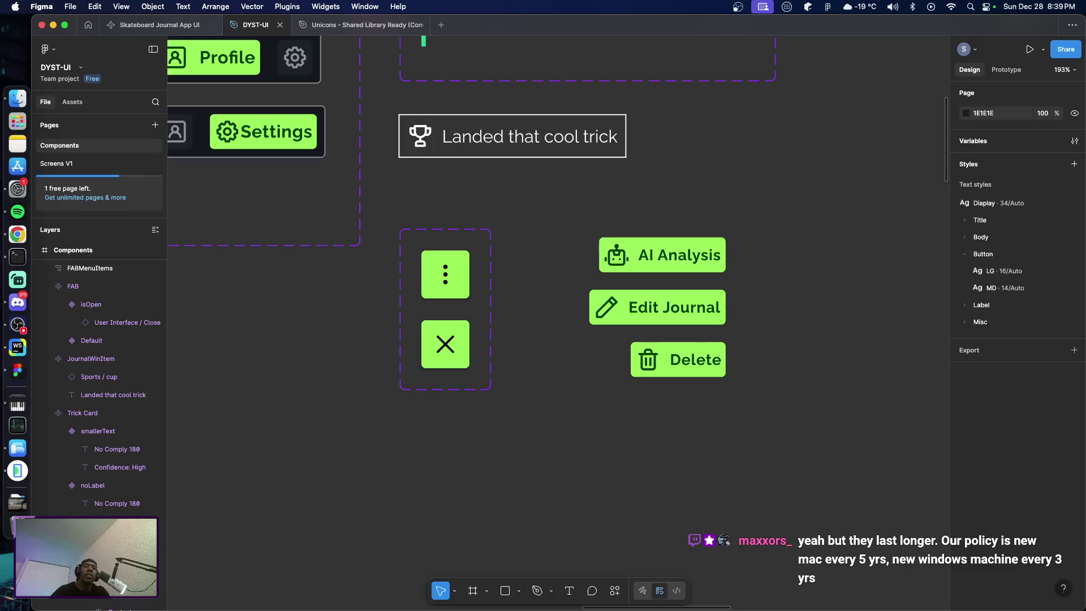
{"action": "left_click", "coordinate": [672, 339]}
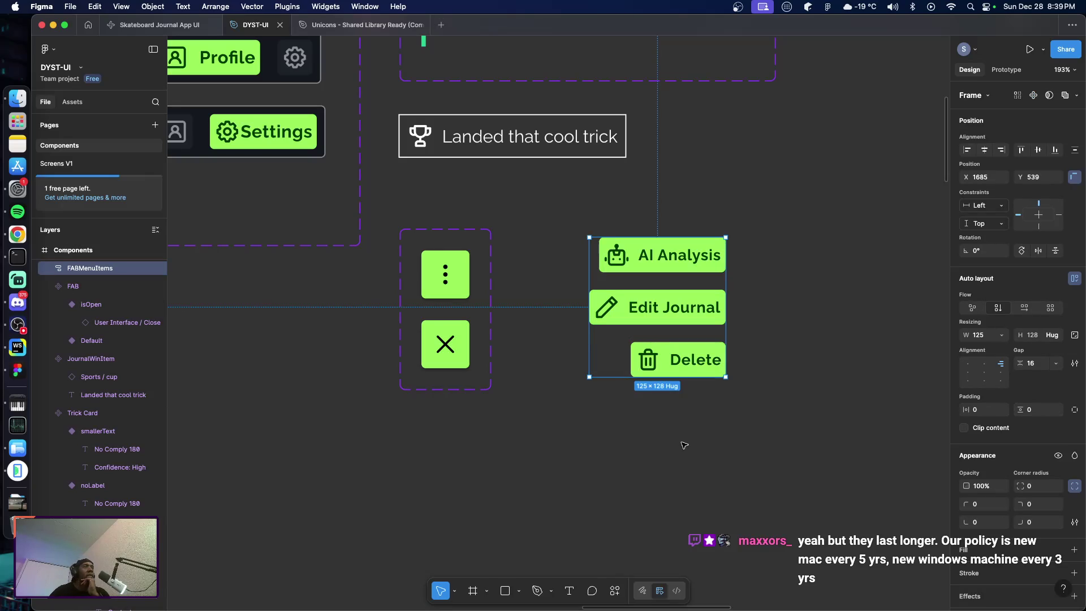
{"action": "left_click", "coordinate": [457, 294]}
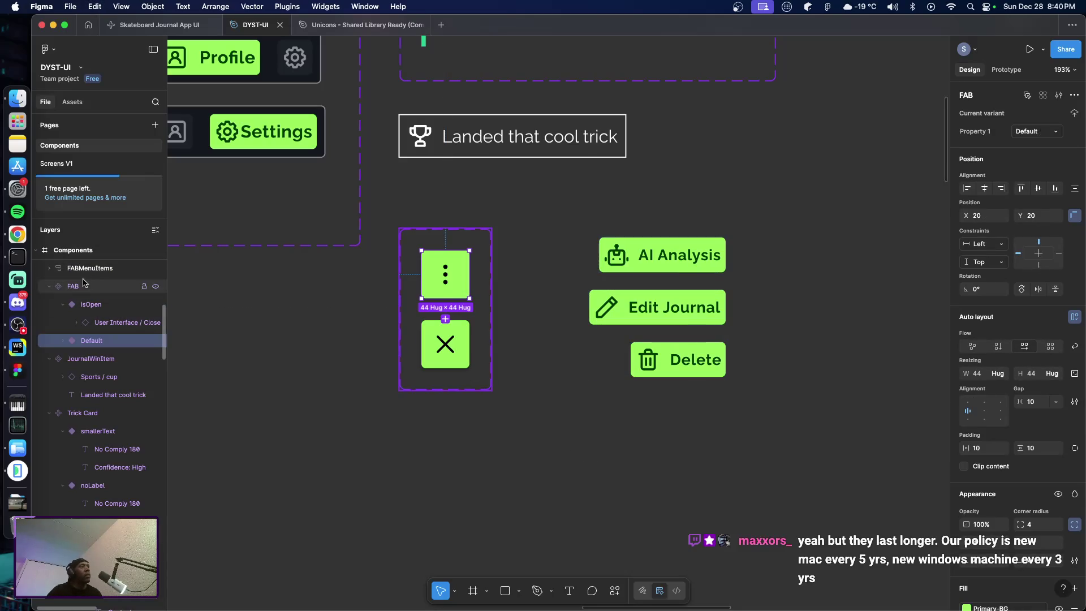
Paste the FAB onto the Screens V1 journal details screen and drag it bottom-right
{"action": "left_click", "coordinate": [72, 166]}
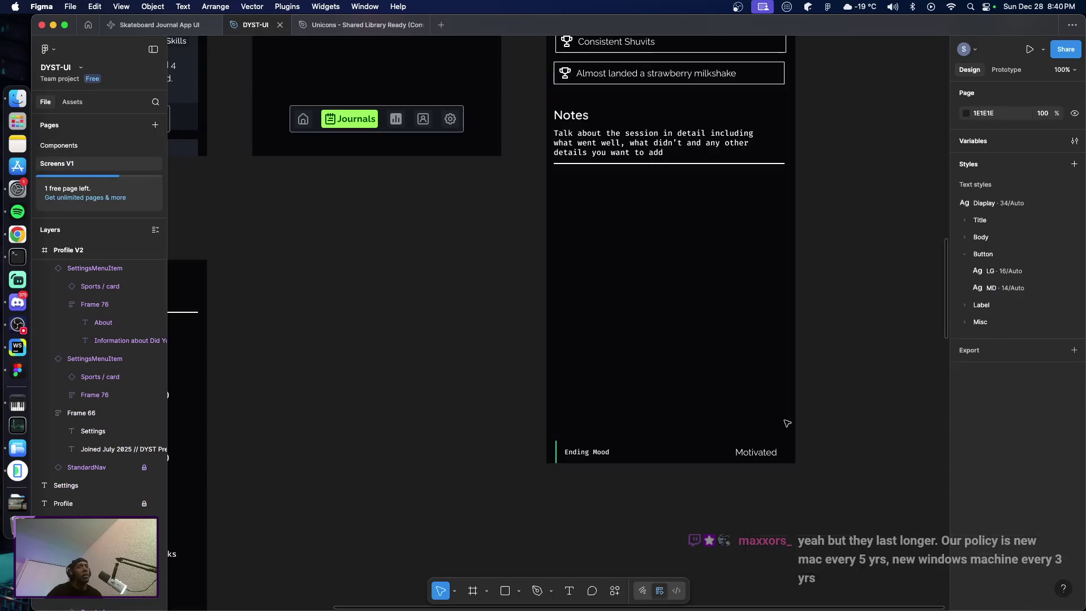
{"action": "right_click", "coordinate": [772, 202]}
{"action": "left_click", "coordinate": [778, 217]}
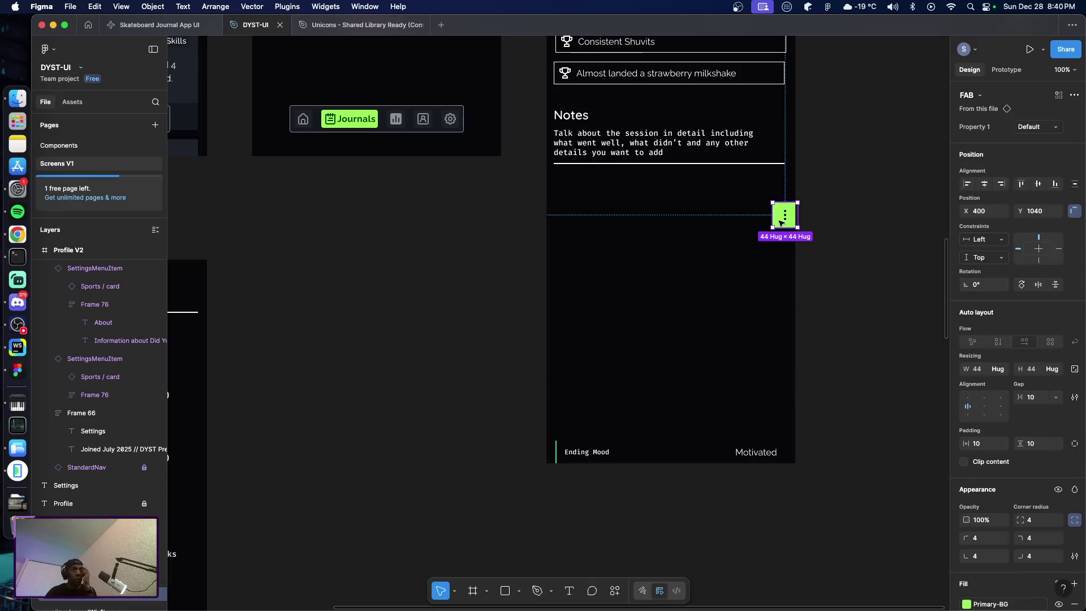
{"action": "left_click_drag", "start_coordinate": [779, 222], "coordinate": [763, 395]}
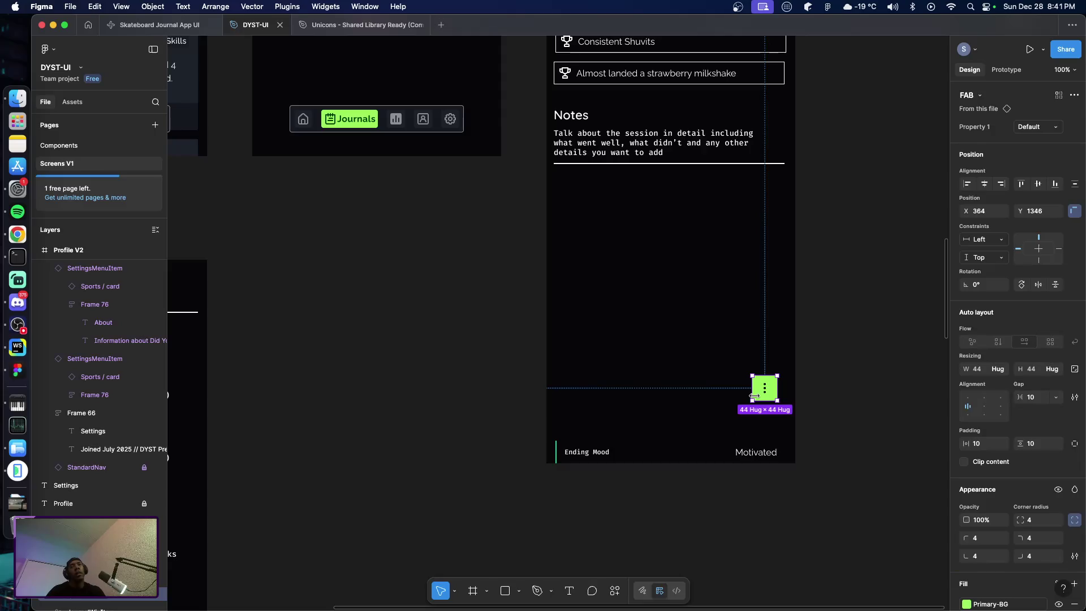
{"action": "left_click_drag", "start_coordinate": [754, 396], "coordinate": [758, 414]}
{"action": "scroll", "coordinate": [683, 357], "scroll_direction": "up", "scroll_amount": 5}
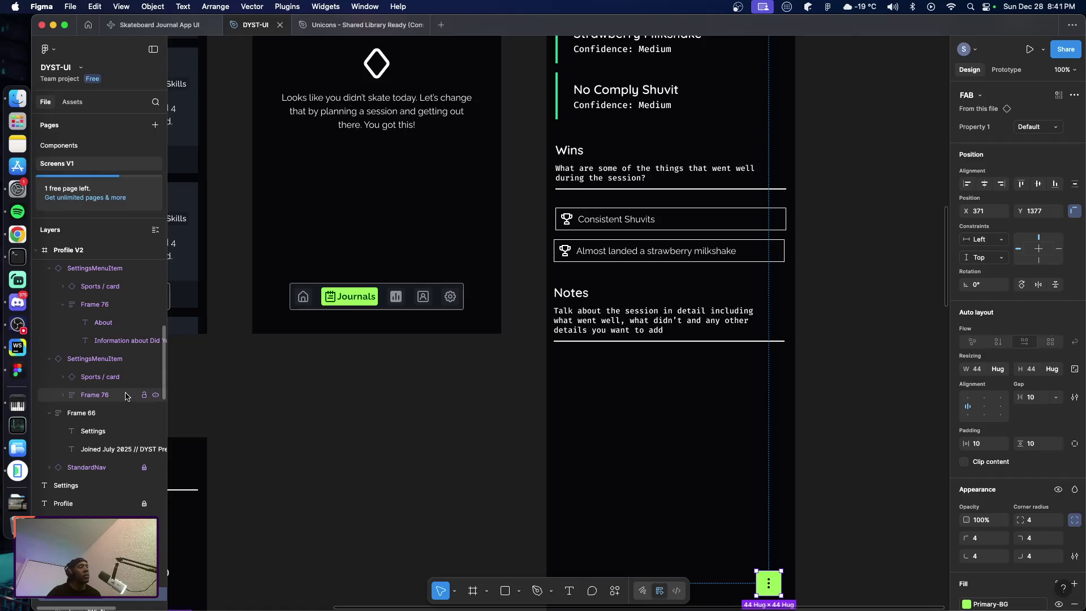
{"action": "left_click", "coordinate": [17, 470]}
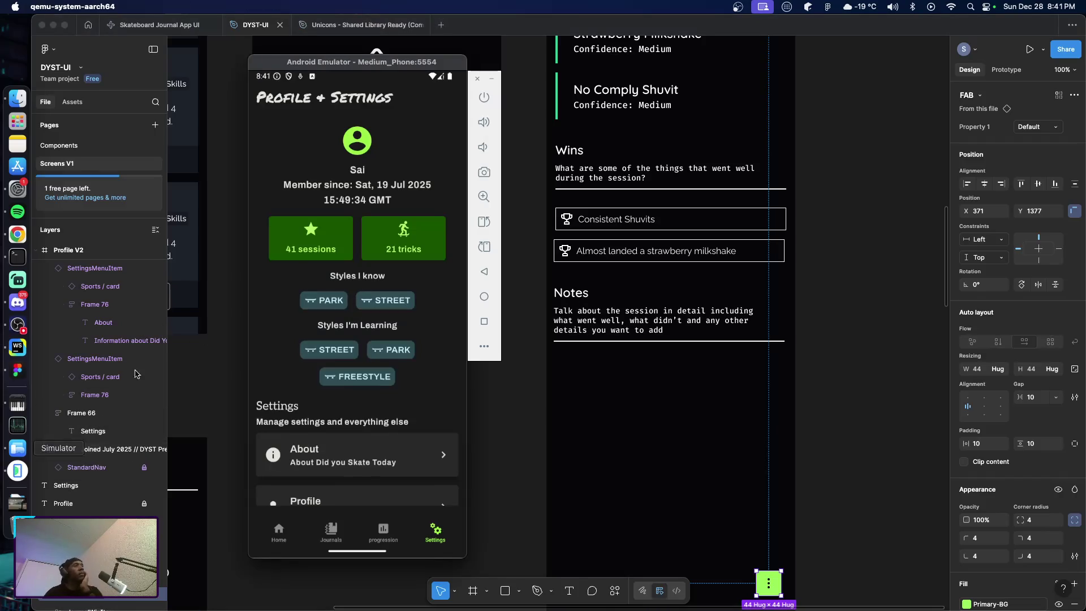
{"action": "left_click", "coordinate": [331, 535]}
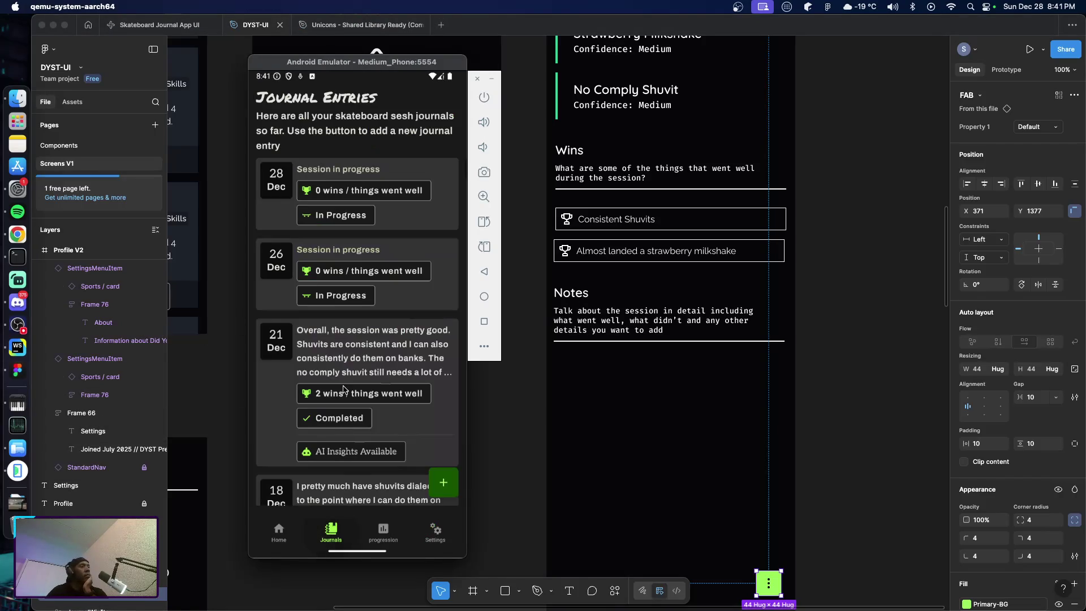
{"action": "left_click", "coordinate": [356, 355]}
{"action": "scroll", "coordinate": [319, 332], "scroll_direction": "down", "scroll_amount": 5}
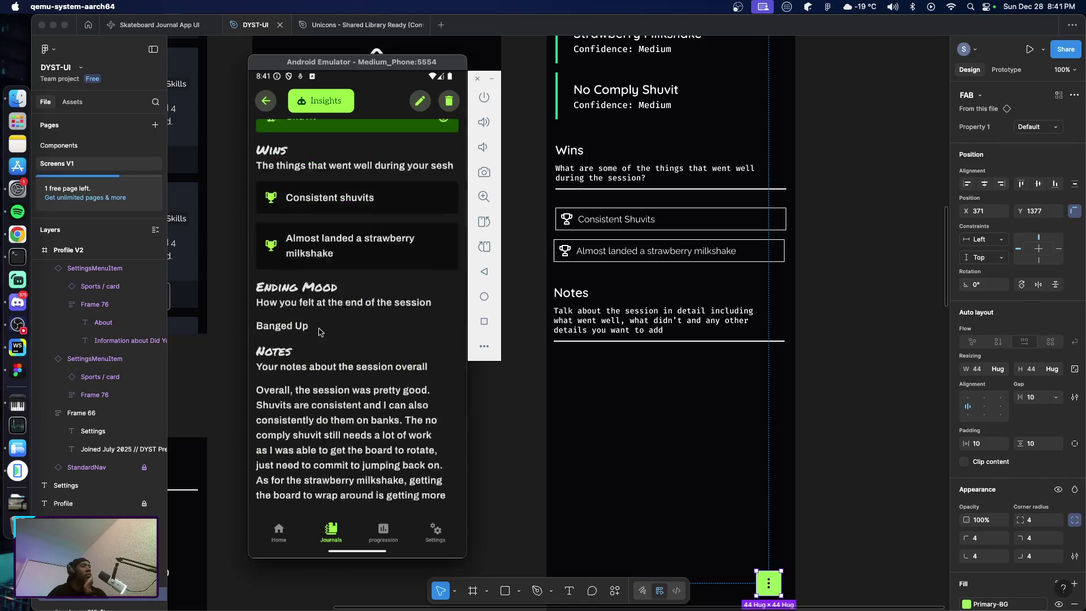
{"action": "scroll", "coordinate": [320, 332], "scroll_direction": "down", "scroll_amount": 3}
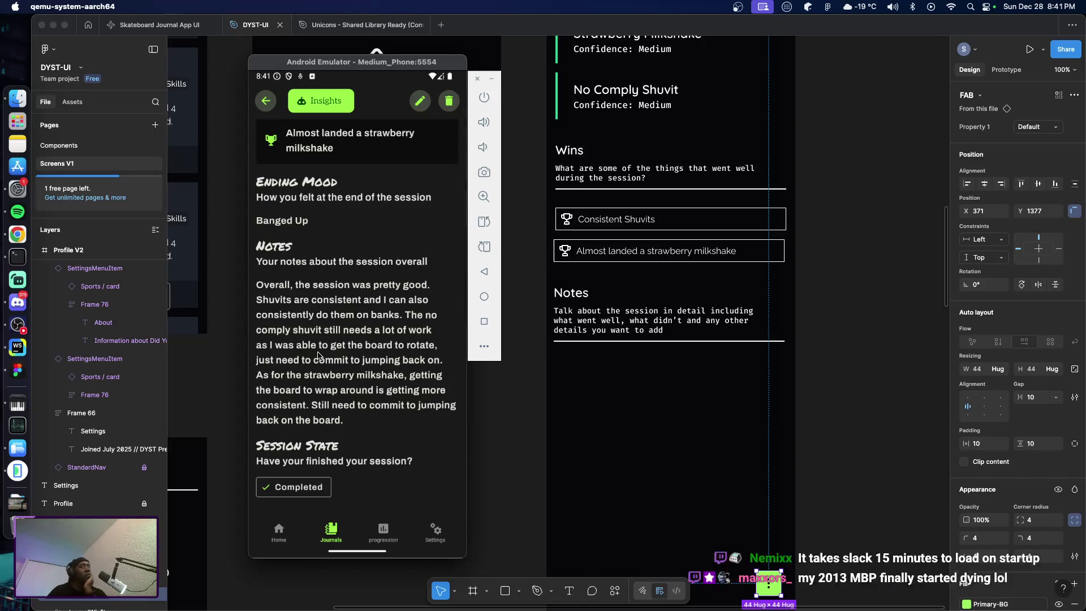
{"action": "left_click", "coordinate": [500, 434]}
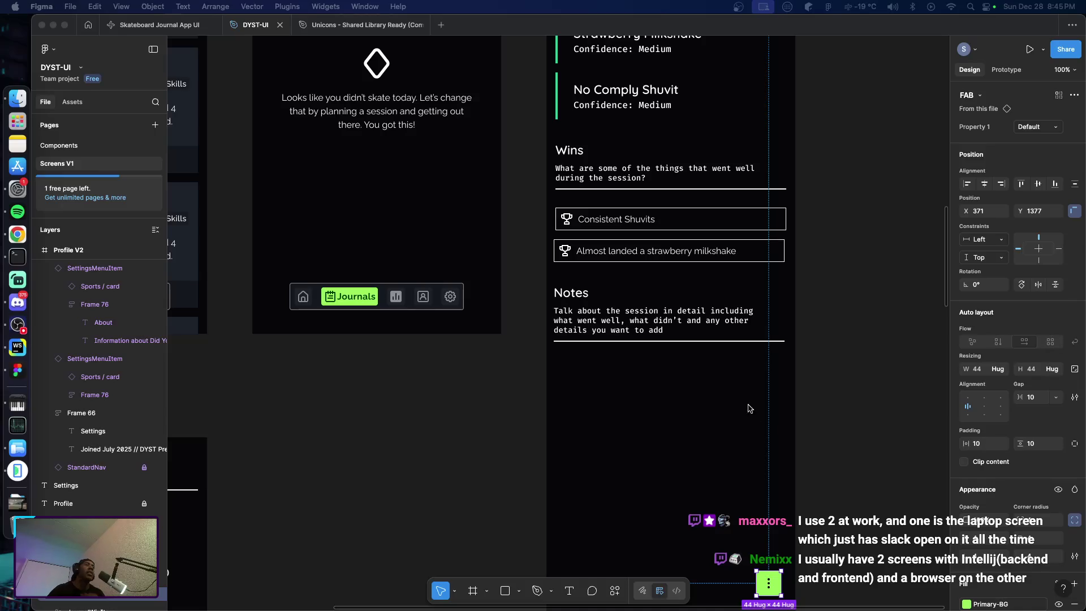
{"action": "scroll", "coordinate": [751, 449], "scroll_direction": "down", "scroll_amount": 5}
{"action": "scroll", "coordinate": [739, 449], "scroll_direction": "up", "scroll_amount": 1}
{"action": "scroll", "coordinate": [653, 374], "scroll_direction": "up", "scroll_amount": 5}
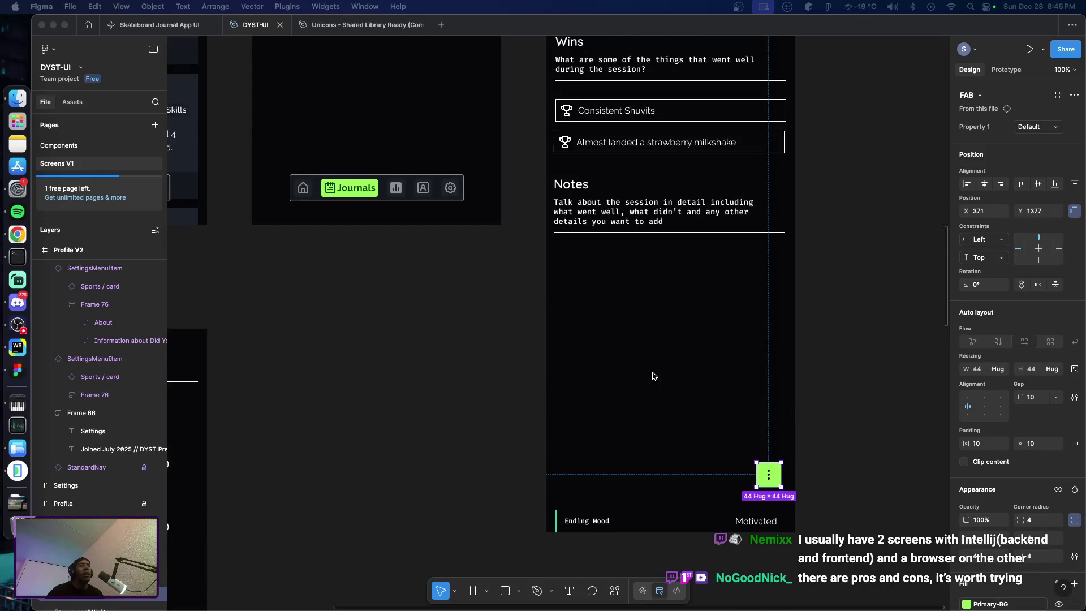
{"action": "scroll", "coordinate": [653, 374], "scroll_direction": "down", "scroll_amount": 8}
{"action": "scroll", "coordinate": [653, 374], "scroll_direction": "up", "scroll_amount": 8}
{"action": "scroll", "coordinate": [650, 374], "scroll_direction": "down", "scroll_amount": 1}
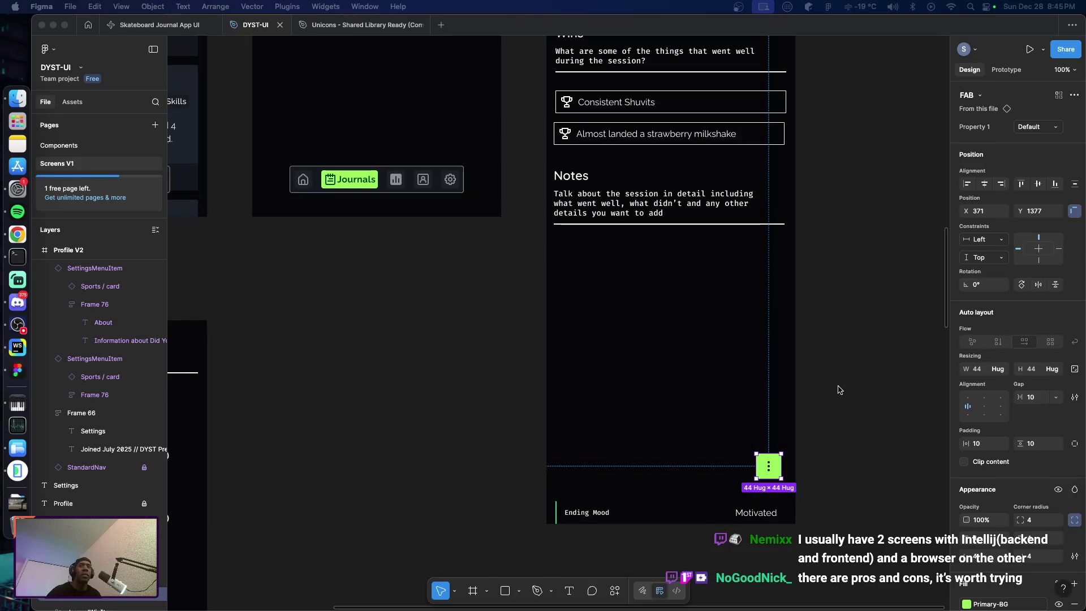
{"action": "scroll", "coordinate": [841, 394], "scroll_direction": "down", "scroll_amount": 3}
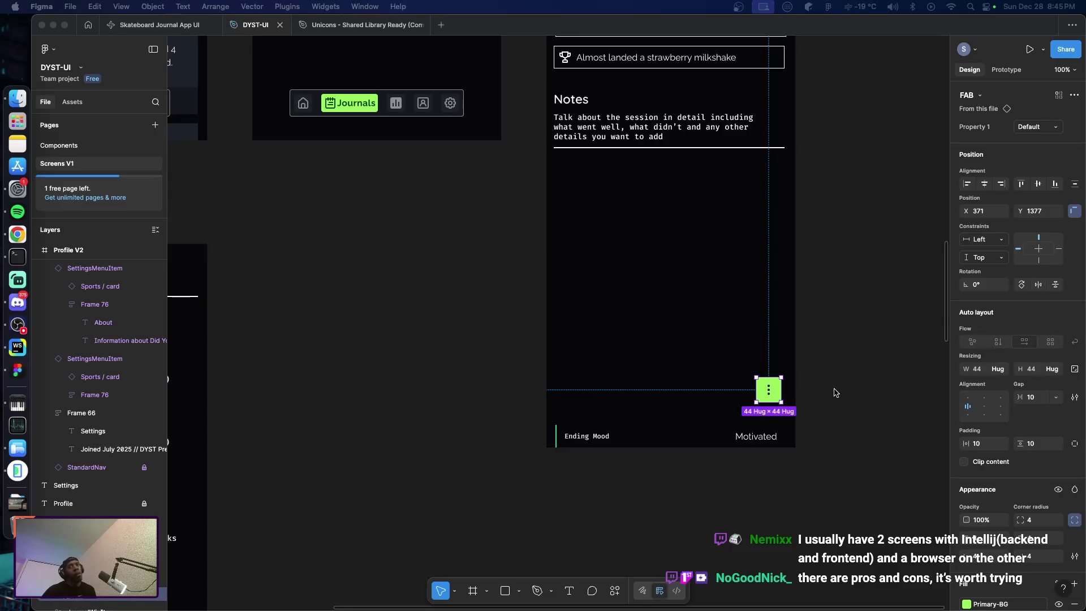
{"action": "scroll", "coordinate": [836, 392], "scroll_direction": "down", "scroll_amount": 1}
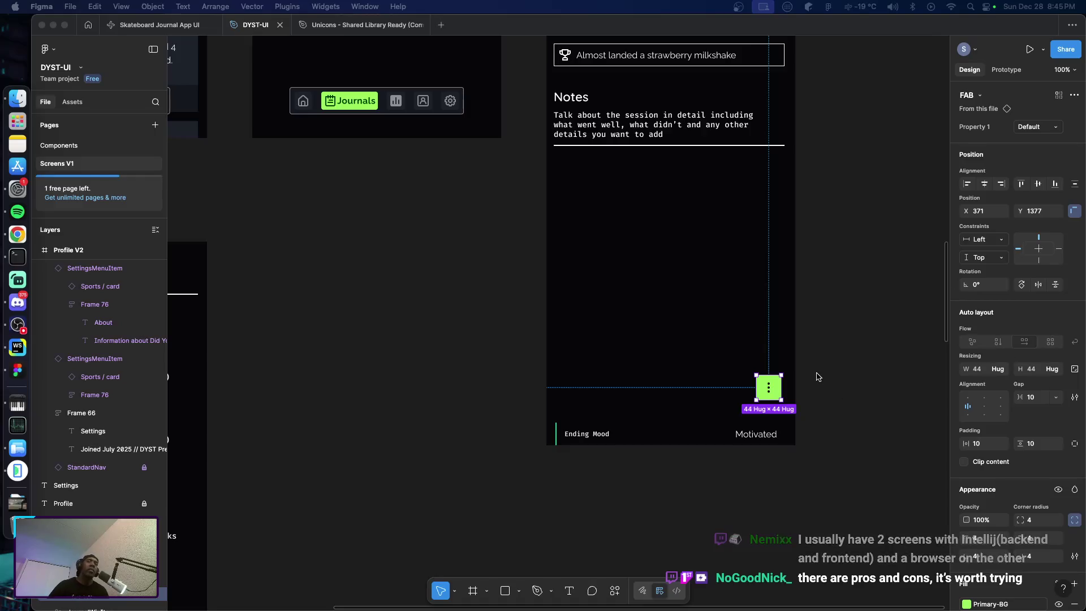
{"action": "scroll", "coordinate": [815, 354], "scroll_direction": "up", "scroll_amount": 6}
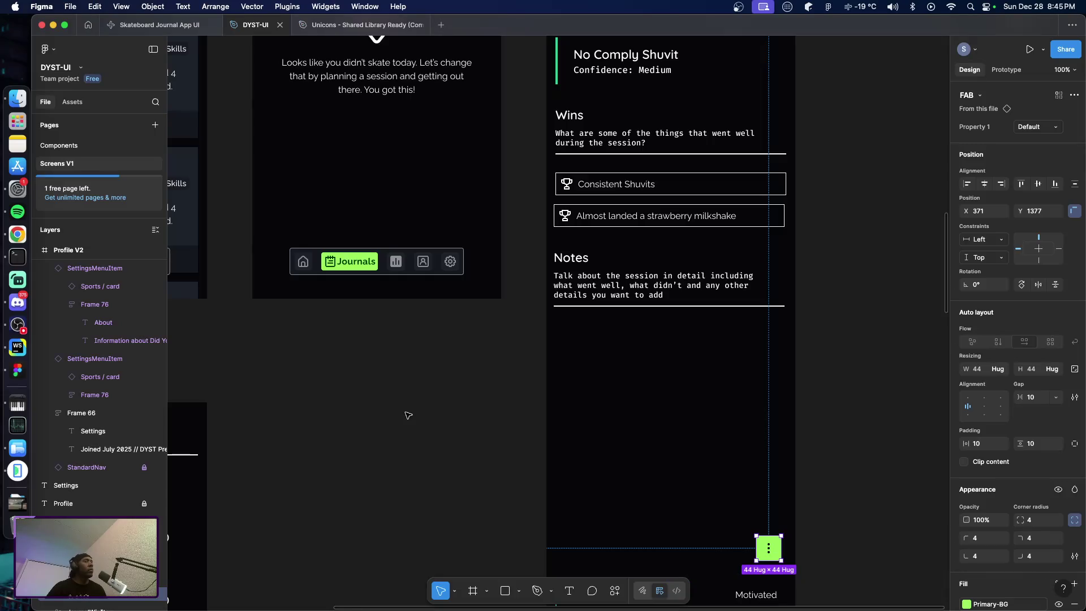
{"action": "left_click", "coordinate": [588, 362]}
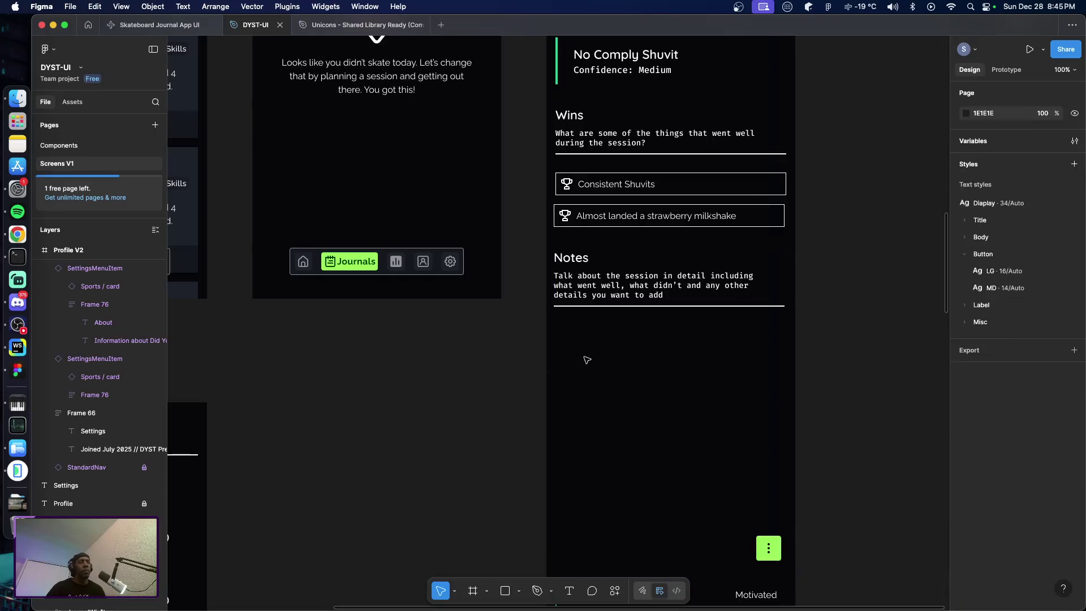
Add a text box of pasted session notes below Notes, aligned with the heading
{"action": "key", "text": "t"}
{"action": "left_click", "coordinate": [563, 346]}
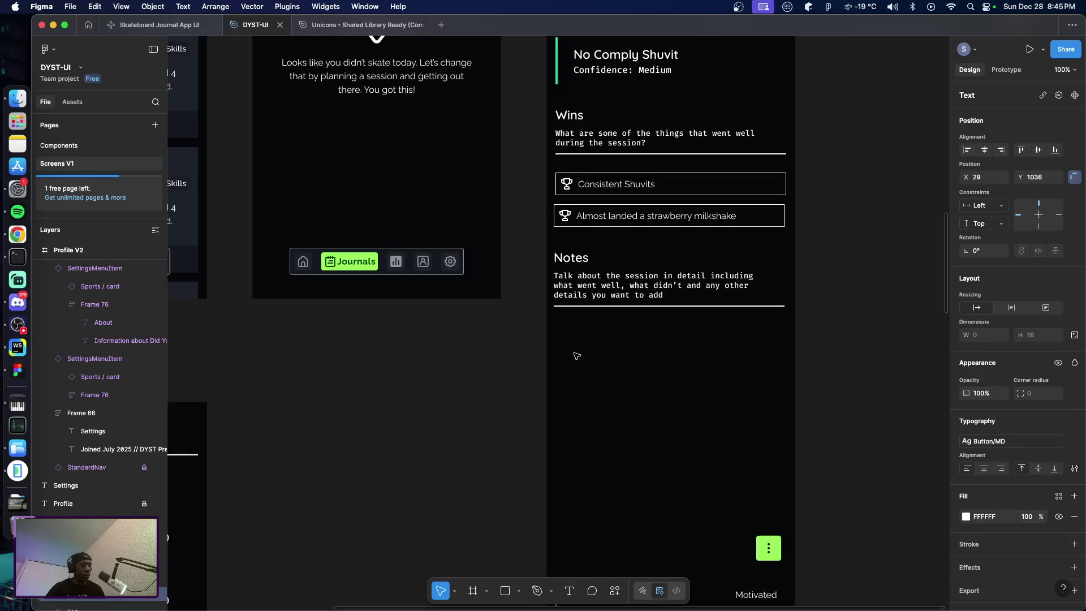
{"action": "key", "text": "cmd+v"}
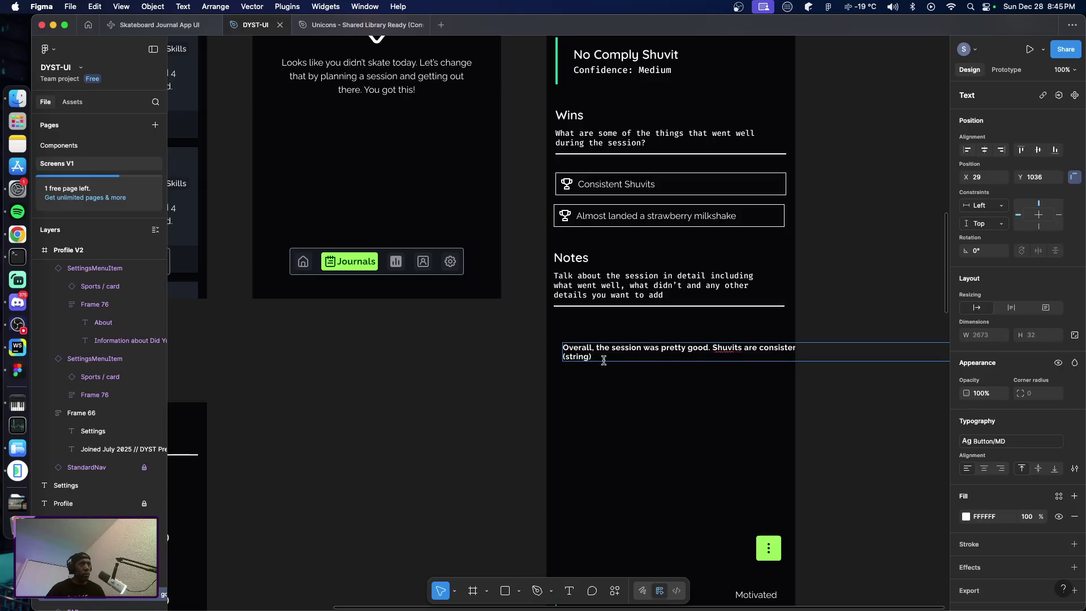
{"action": "key", "text": "Escape"}
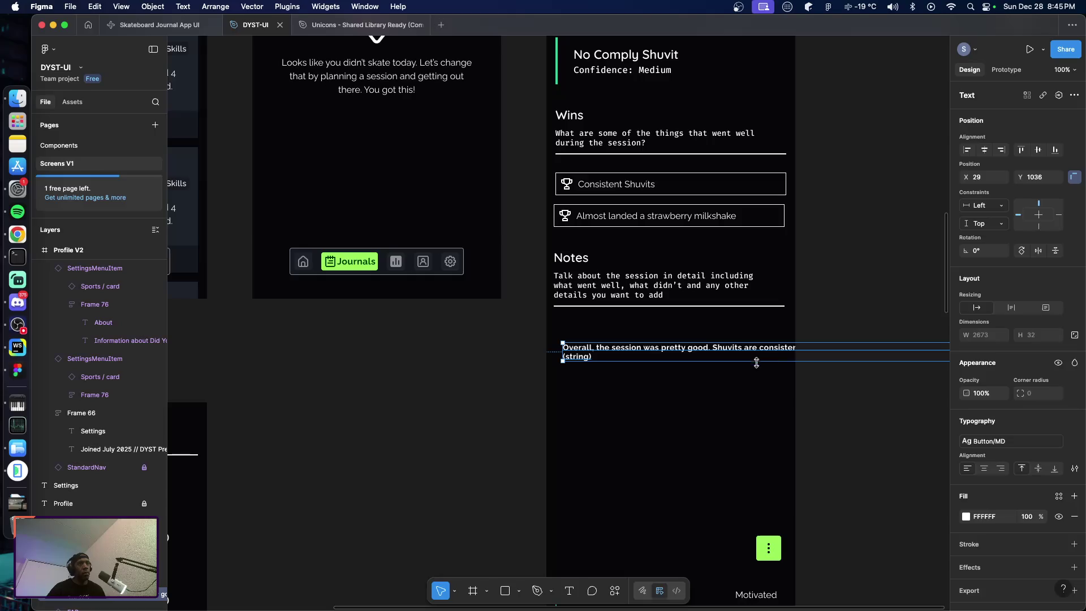
{"action": "left_click_drag", "start_coordinate": [610, 356], "coordinate": [603, 357]}
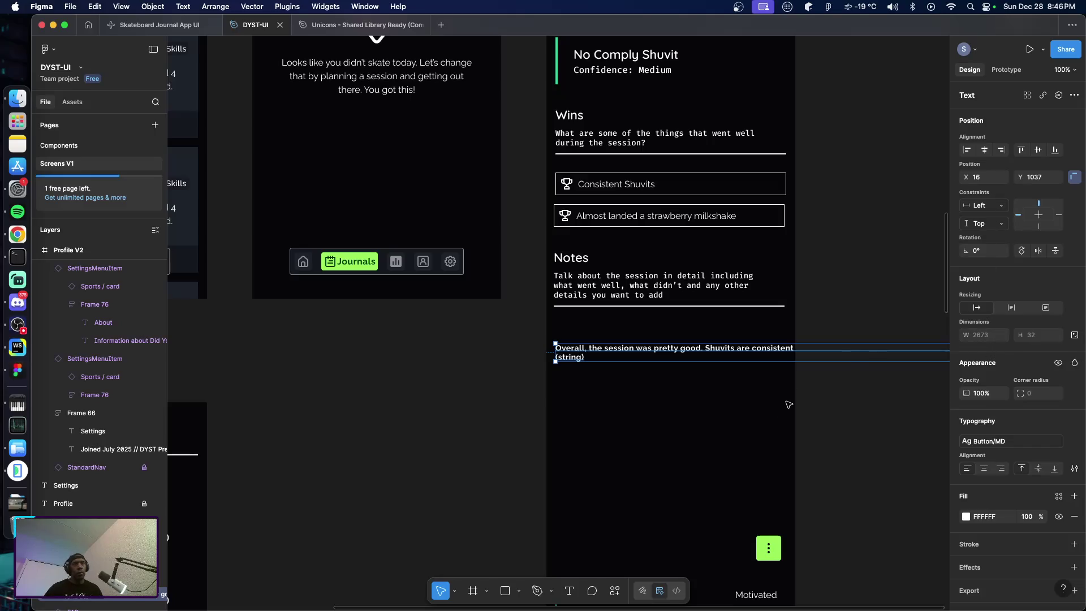
Narrow the notes text box to a fixed width so the paragraph wraps
{"action": "scroll", "coordinate": [713, 383], "scroll_direction": "right", "scroll_amount": 10}
{"action": "scroll", "coordinate": [712, 384], "scroll_direction": "right", "scroll_amount": 14}
{"action": "scroll", "coordinate": [718, 381], "scroll_direction": "right", "scroll_amount": 14}
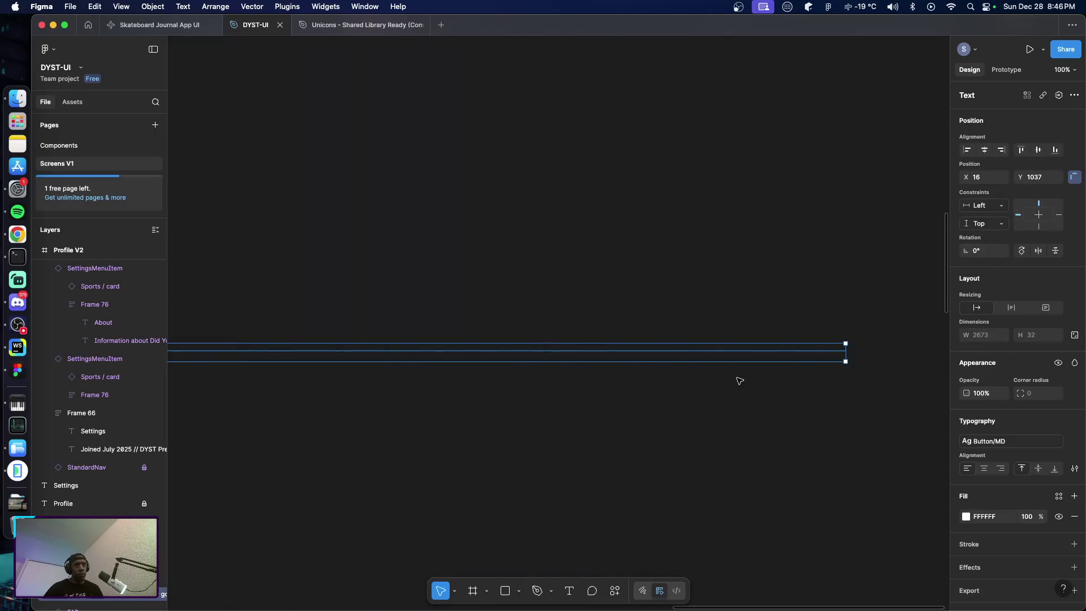
{"action": "left_click_drag", "start_coordinate": [846, 350], "coordinate": [388, 341]}
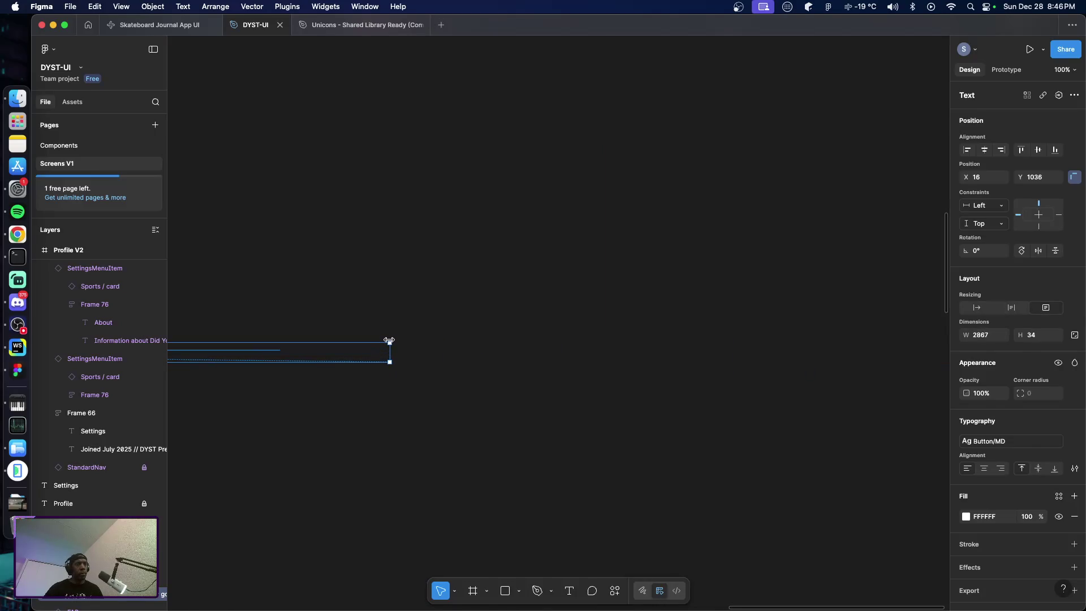
{"action": "scroll", "coordinate": [388, 341], "scroll_direction": "left", "scroll_amount": 20}
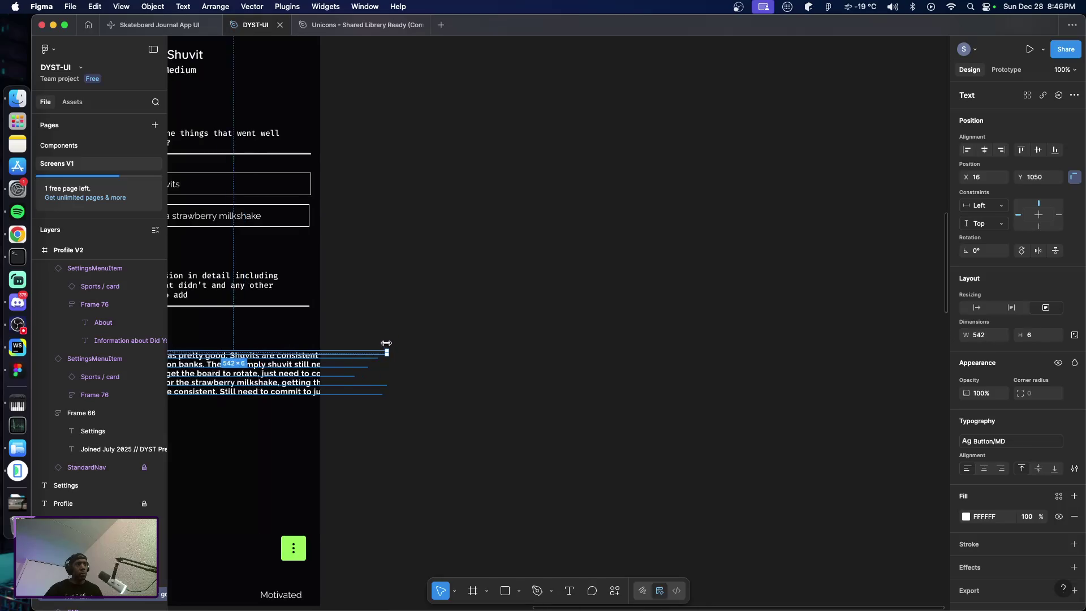
{"action": "left_click_drag", "start_coordinate": [388, 341], "coordinate": [422, 443]}
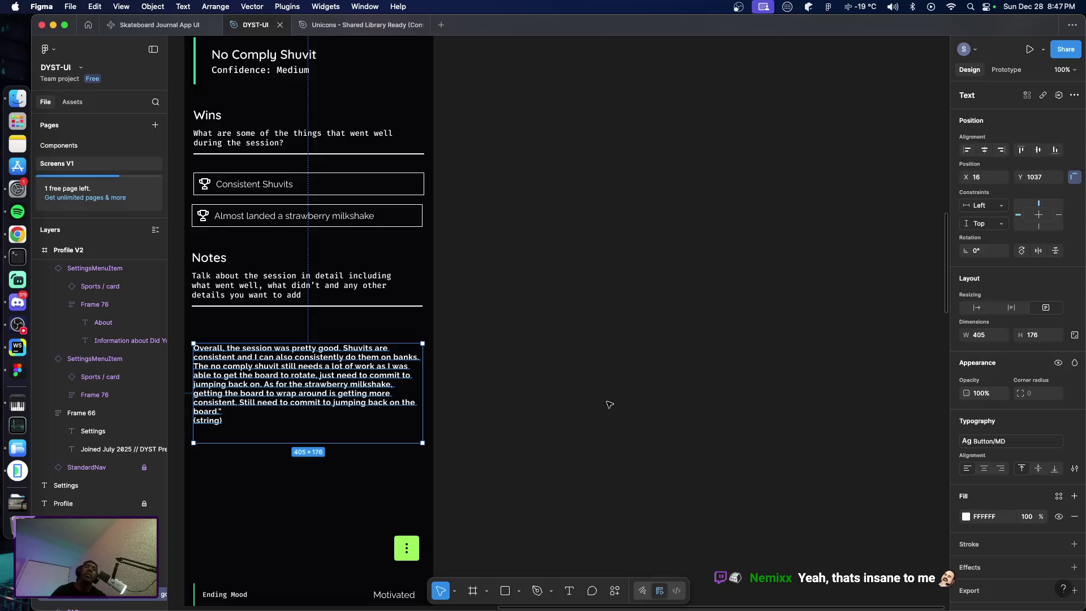
Apply the Body/LG text style to the notes paragraph
{"action": "left_click", "coordinate": [991, 442]}
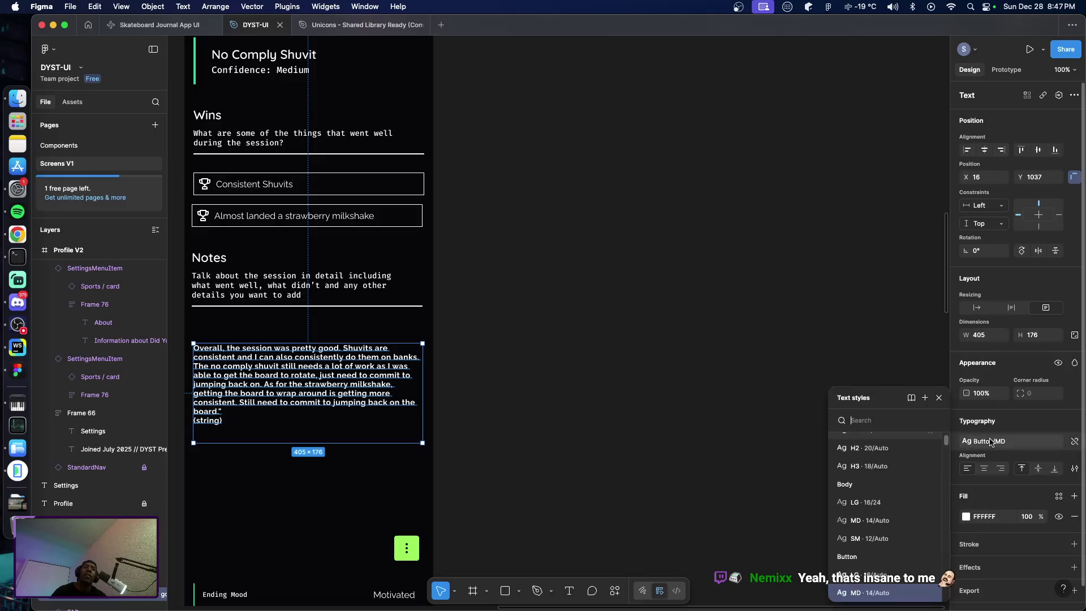
{"action": "left_click", "coordinate": [884, 502]}
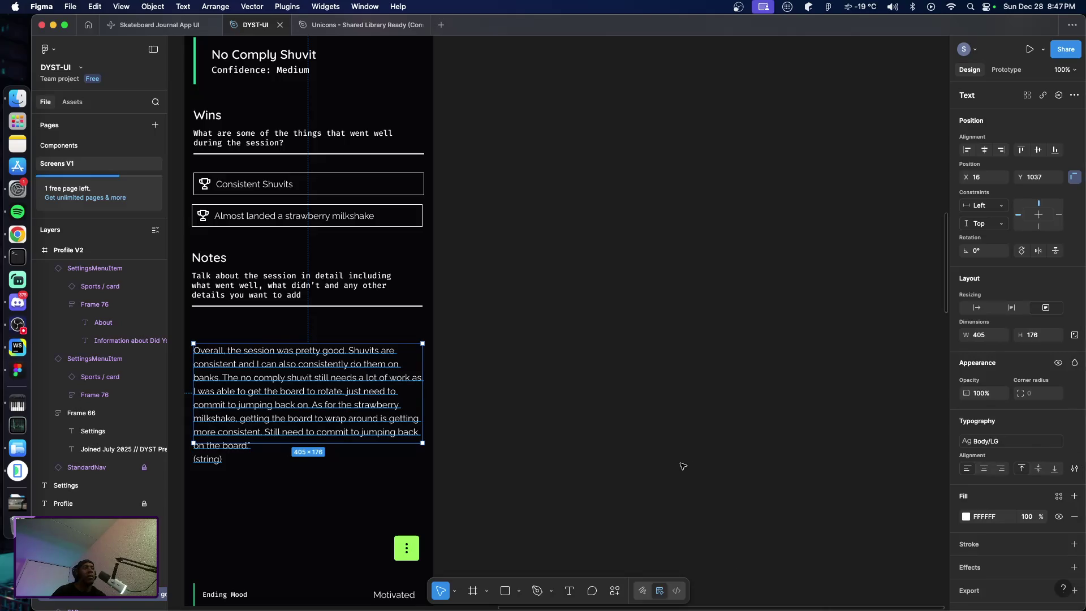
{"action": "left_click", "coordinate": [658, 466]}
{"action": "left_click", "coordinate": [320, 454]}
Extend the notes text box, delete the leftover "(string)" line, and wrap it in auto layout
{"action": "left_click_drag", "start_coordinate": [320, 444], "coordinate": [311, 470]}
{"action": "double_click", "coordinate": [211, 462]}
{"action": "left_click", "coordinate": [226, 460]}
{"action": "key", "text": "BackSpace"}
{"action": "key", "text": "BackSpace"}
{"action": "key", "text": "BackSpace"}
{"action": "key", "text": "BackSpace"}
{"action": "key", "text": "BackSpace"}
{"action": "key", "text": "BackSpace"}
{"action": "key", "text": "BackSpace"}
{"action": "key", "text": "BackSpace"}
{"action": "key", "text": "BackSpace"}
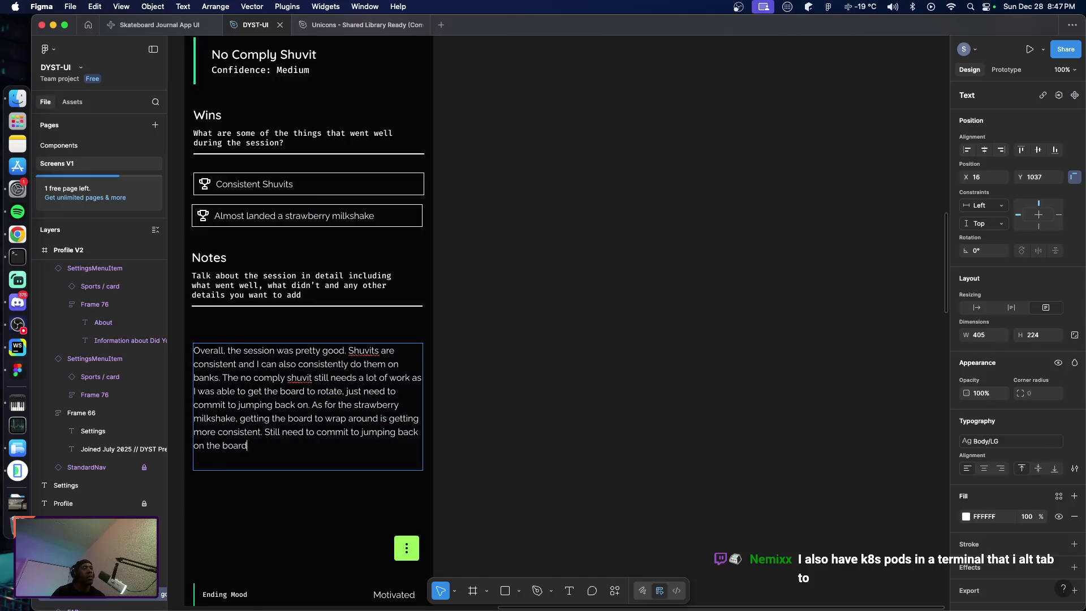
{"action": "type", "text": "."}
{"action": "key", "text": "Escape"}
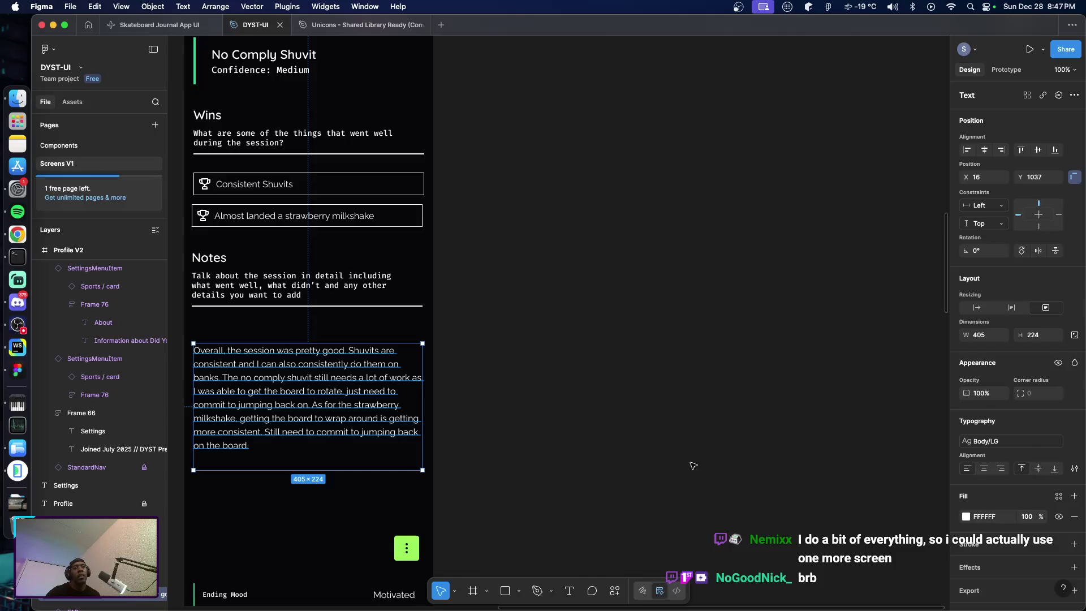
{"action": "key", "text": "shift+a"}
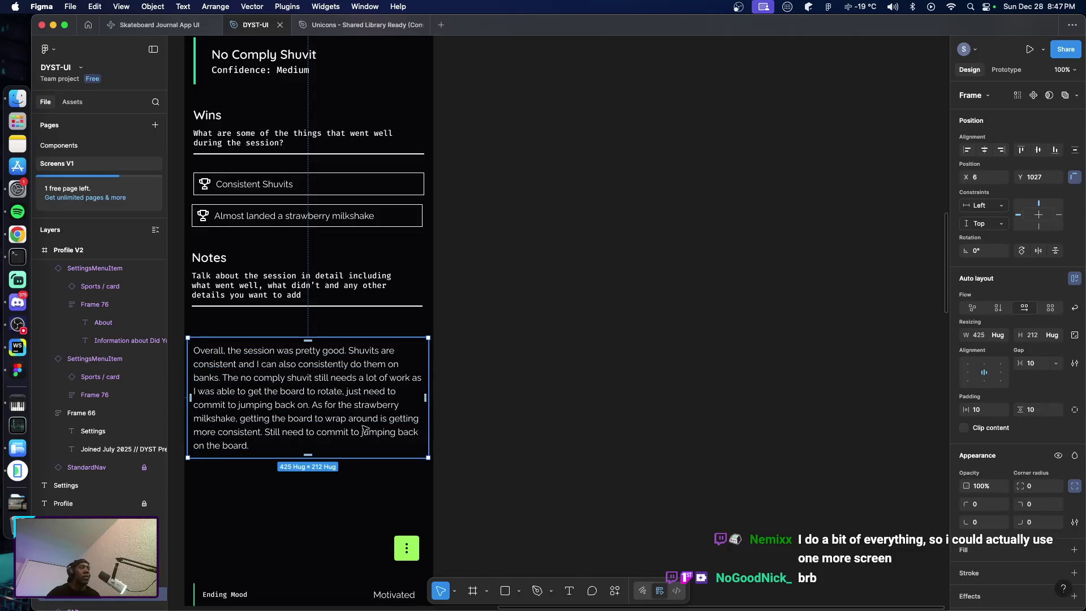
Give the notes auto-layout frame a 16 gap and 16 horizontal and vertical padding
{"action": "left_click", "coordinate": [1033, 368]}
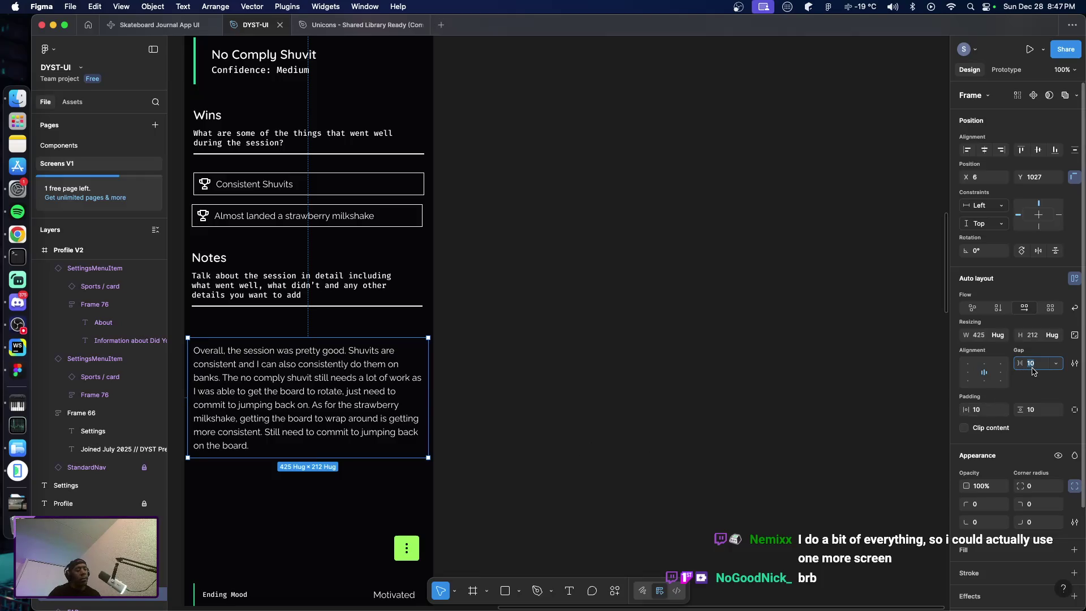
{"action": "type", "text": "16"}
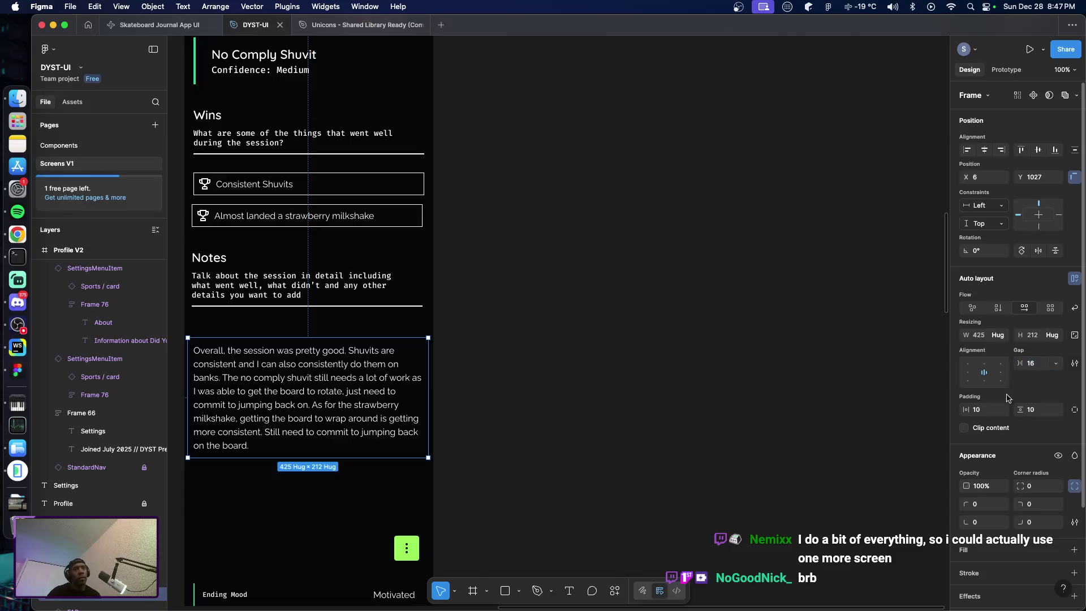
{"action": "left_click", "coordinate": [982, 411]}
{"action": "type", "text": "1"}
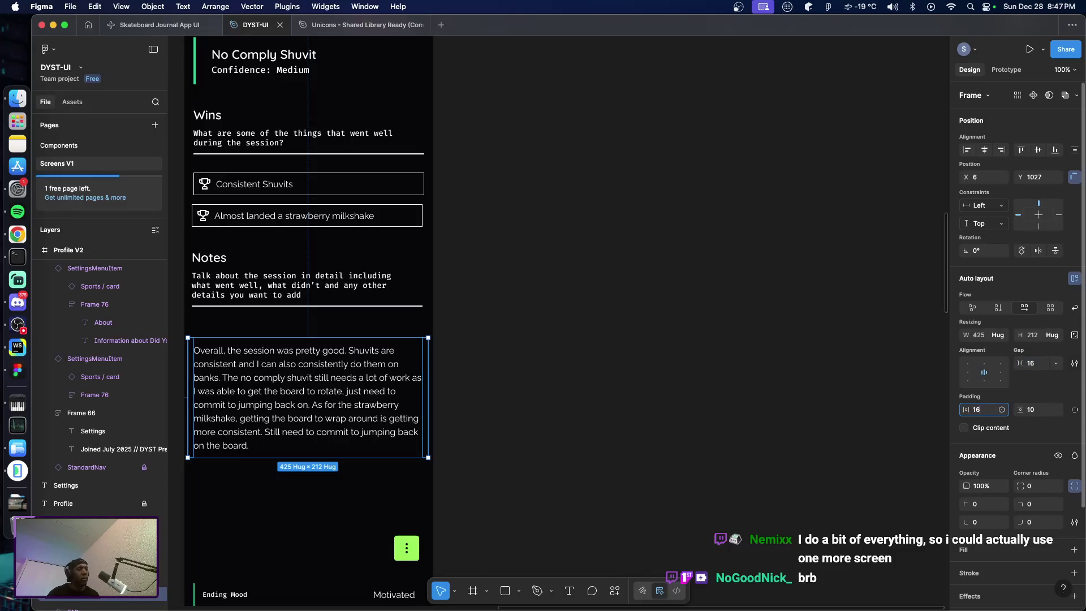
{"action": "key", "text": "Return"}
{"action": "left_click", "coordinate": [1041, 412]}
{"action": "type", "text": "16"}
{"action": "key", "text": "Return"}
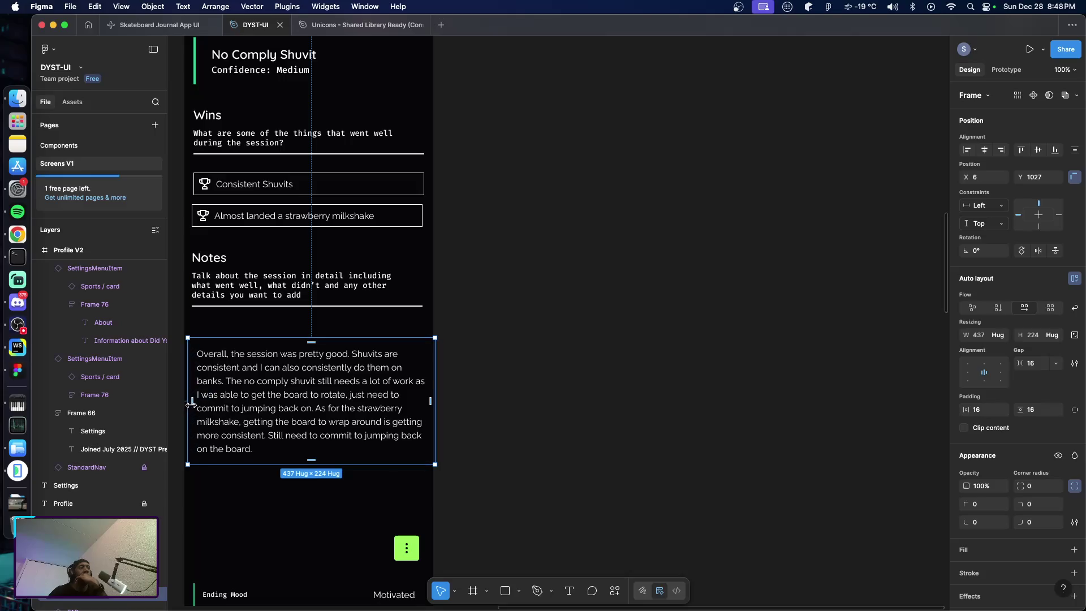
Narrow the notes frame from both sides to about 408 wide
{"action": "left_click_drag", "start_coordinate": [191, 405], "coordinate": [194, 405]}
{"action": "left_click_drag", "start_coordinate": [435, 408], "coordinate": [422, 408]}
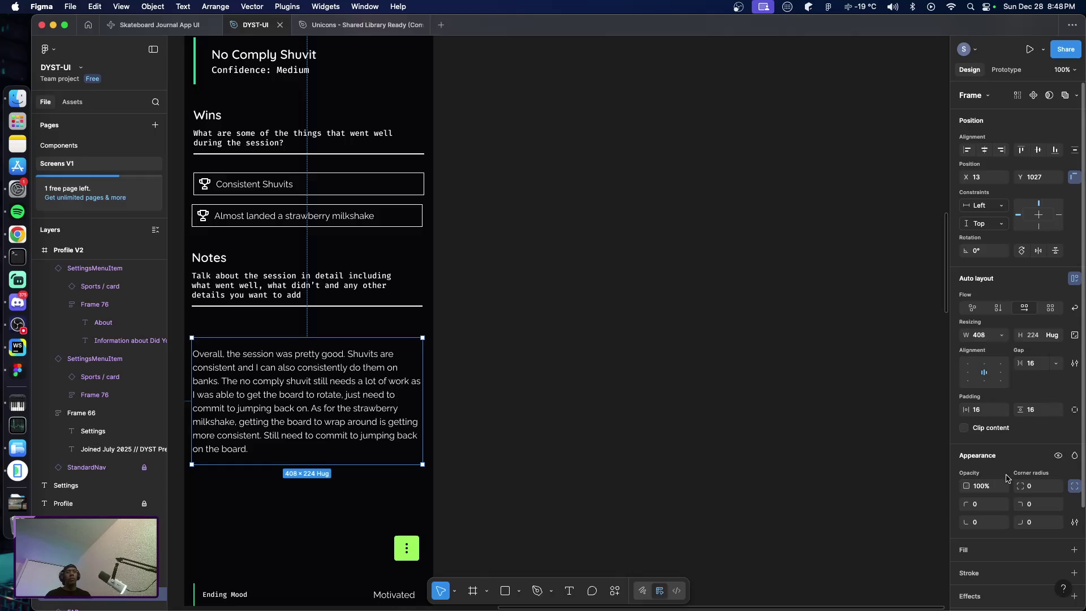
{"action": "scroll", "coordinate": [1005, 475], "scroll_direction": "down", "scroll_amount": 4}
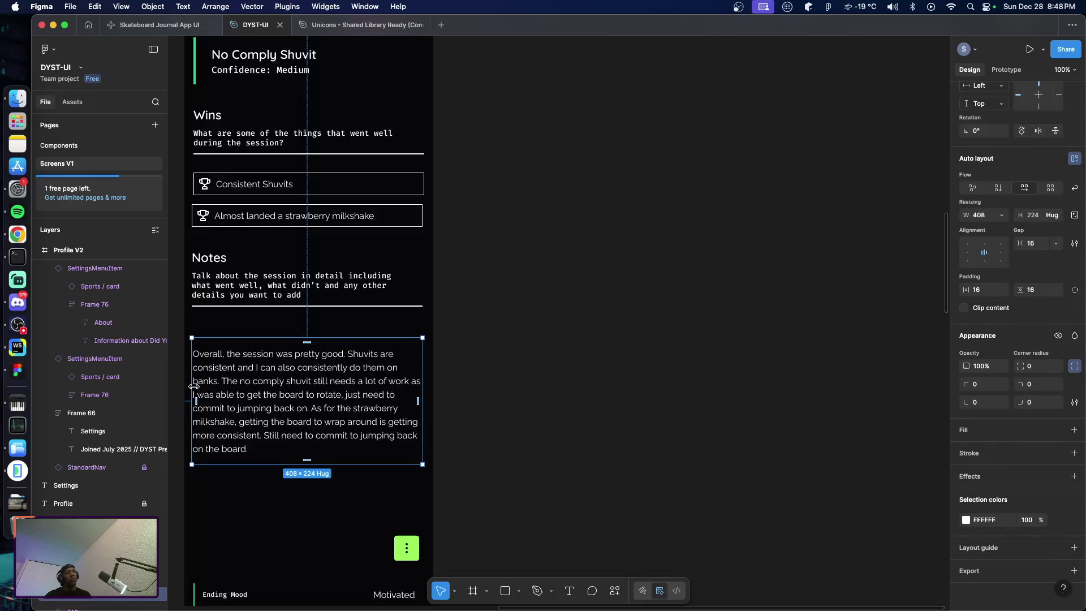
Set the notes text width to Fill container, then reselect Frame 85
{"action": "double_click", "coordinate": [238, 401]}
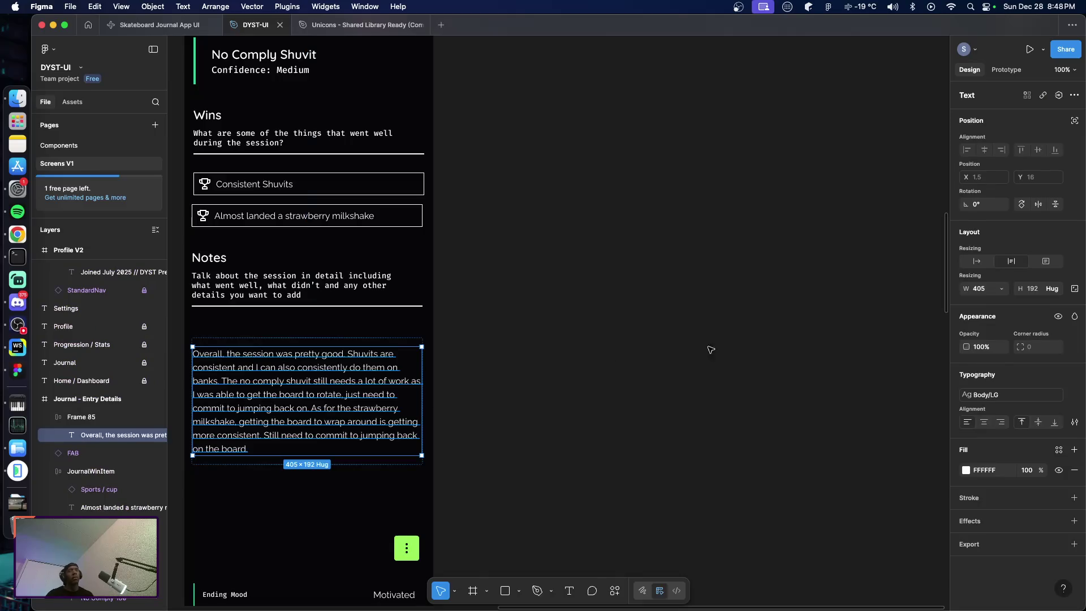
{"action": "left_click", "coordinate": [1002, 291]}
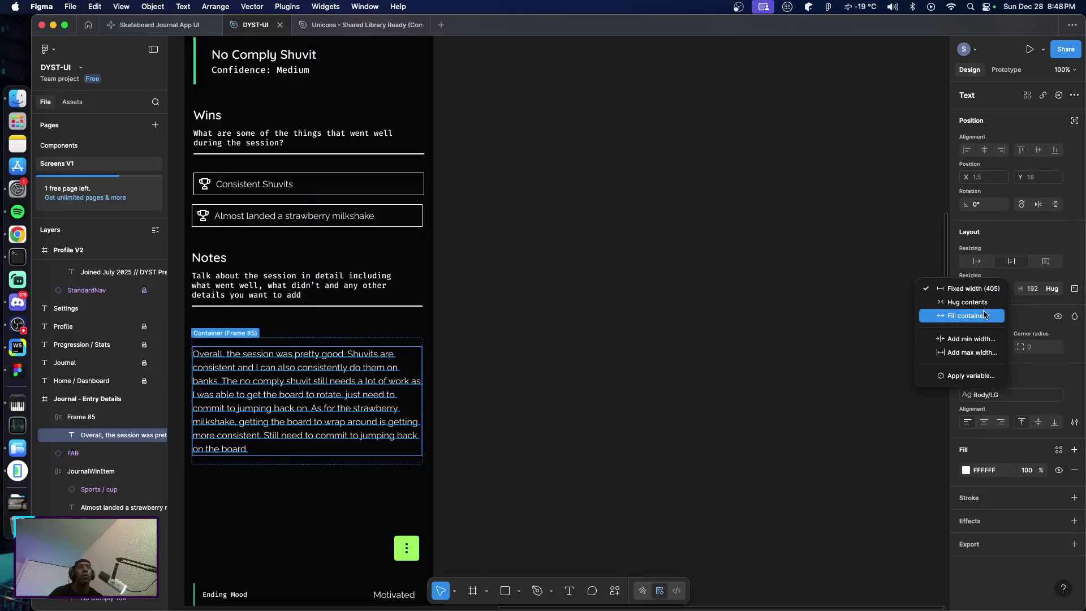
{"action": "left_click", "coordinate": [967, 316]}
{"action": "left_click", "coordinate": [677, 383]}
{"action": "left_click", "coordinate": [378, 462]}
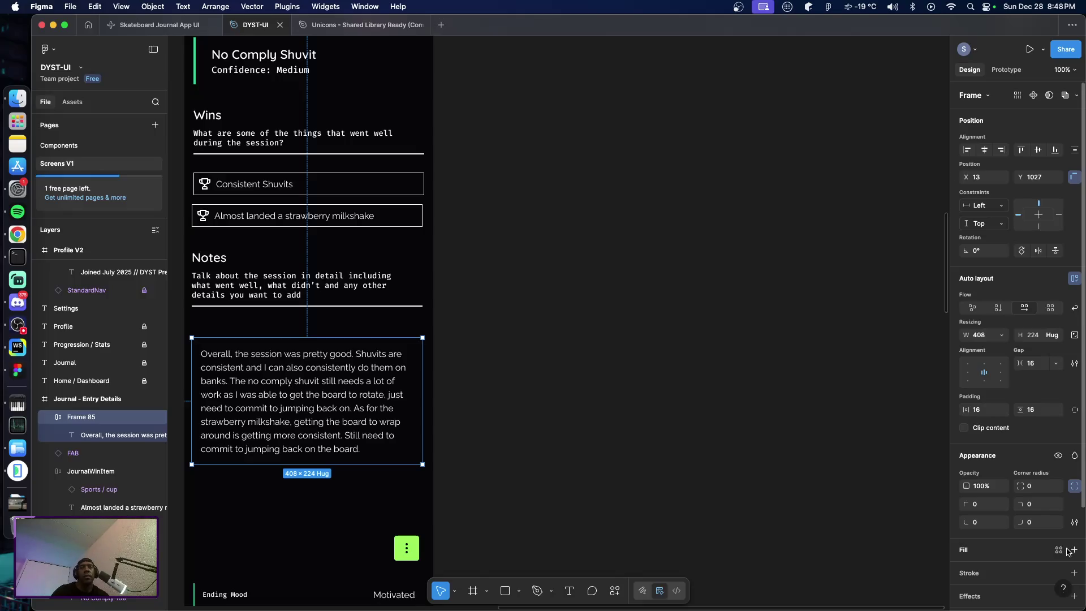
{"action": "scroll", "coordinate": [1007, 467], "scroll_direction": "down", "scroll_amount": 2}
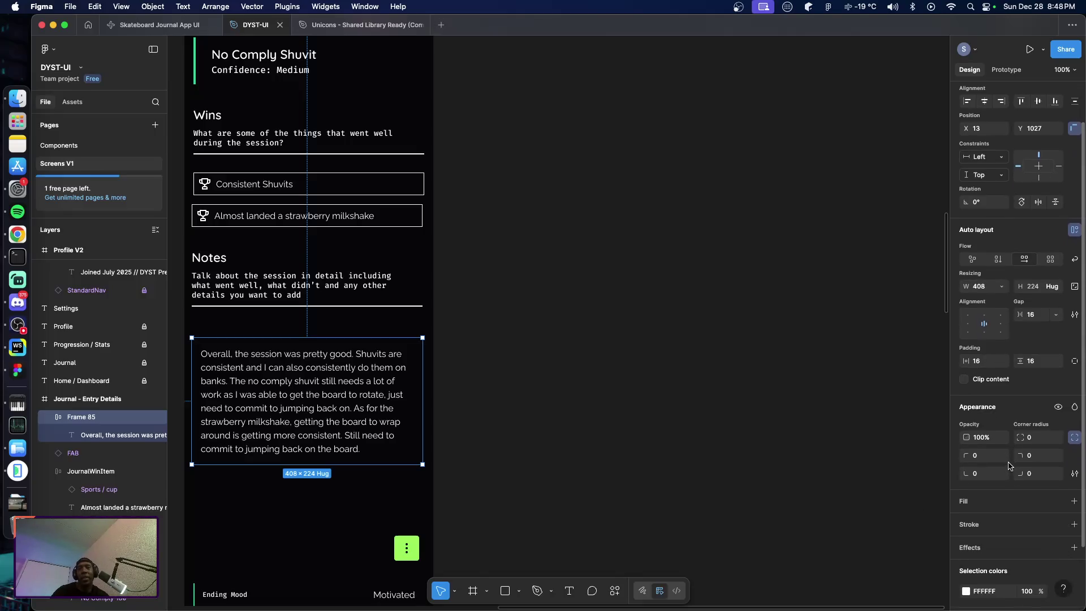
{"action": "scroll", "coordinate": [1010, 464], "scroll_direction": "down", "scroll_amount": 2}
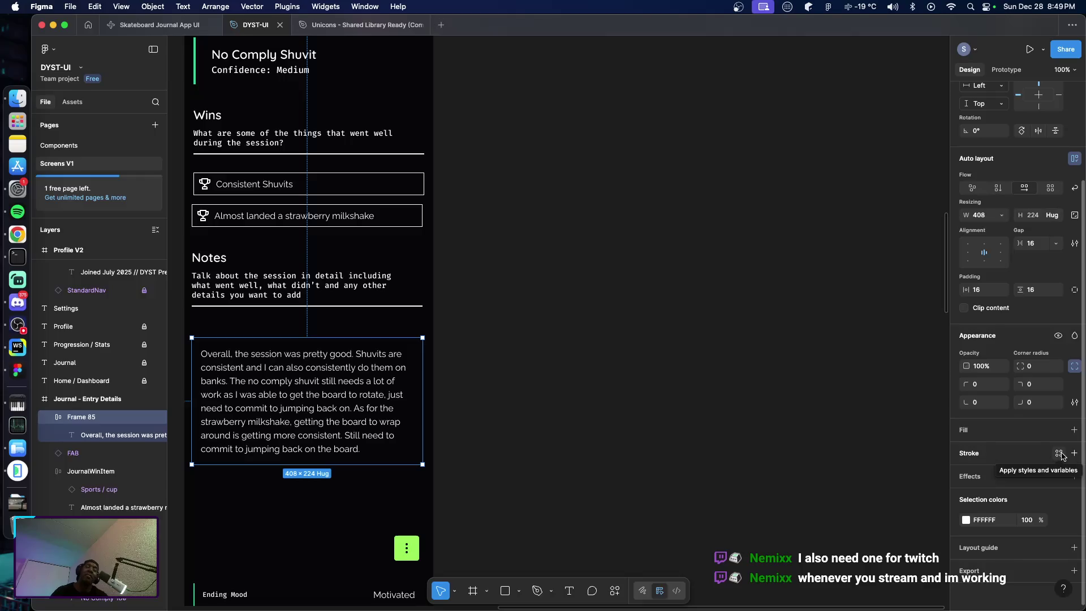
Add a bottom-only Accent-BG stroke of weight 2 to Frame 85
{"action": "left_click", "coordinate": [1074, 454]}
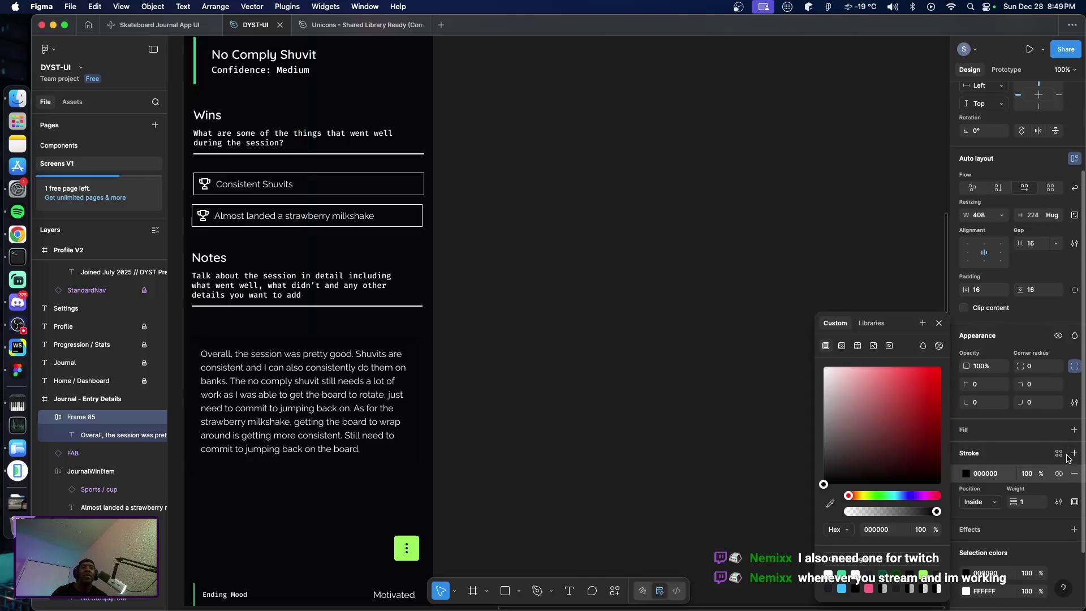
{"action": "left_click", "coordinate": [1075, 502]}
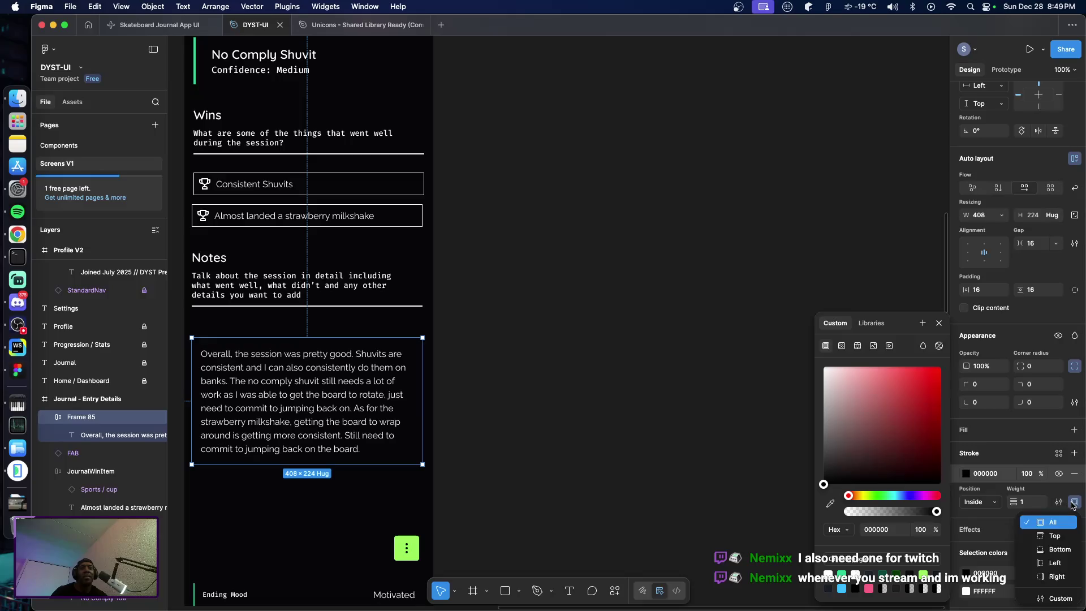
{"action": "left_click", "coordinate": [1041, 550]}
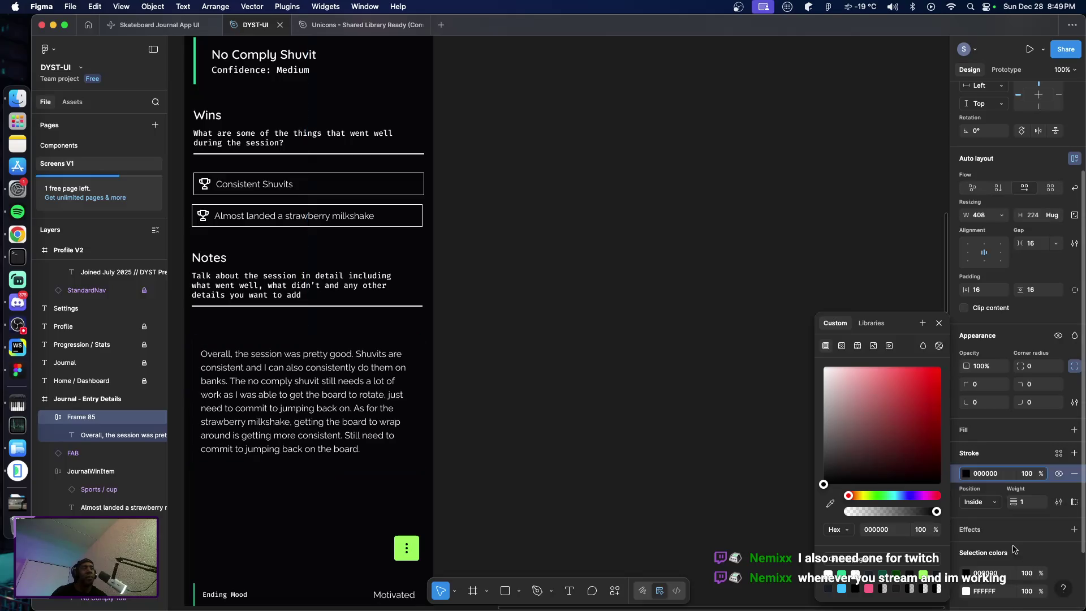
{"action": "scroll", "coordinate": [1004, 537], "scroll_direction": "down", "scroll_amount": 3}
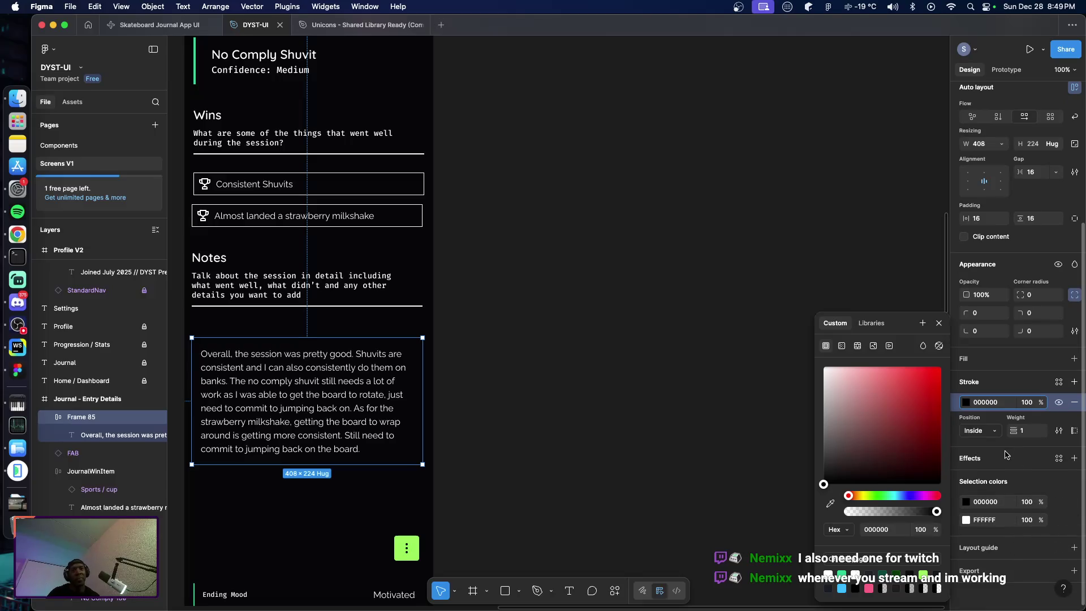
{"action": "left_click", "coordinate": [1059, 382]}
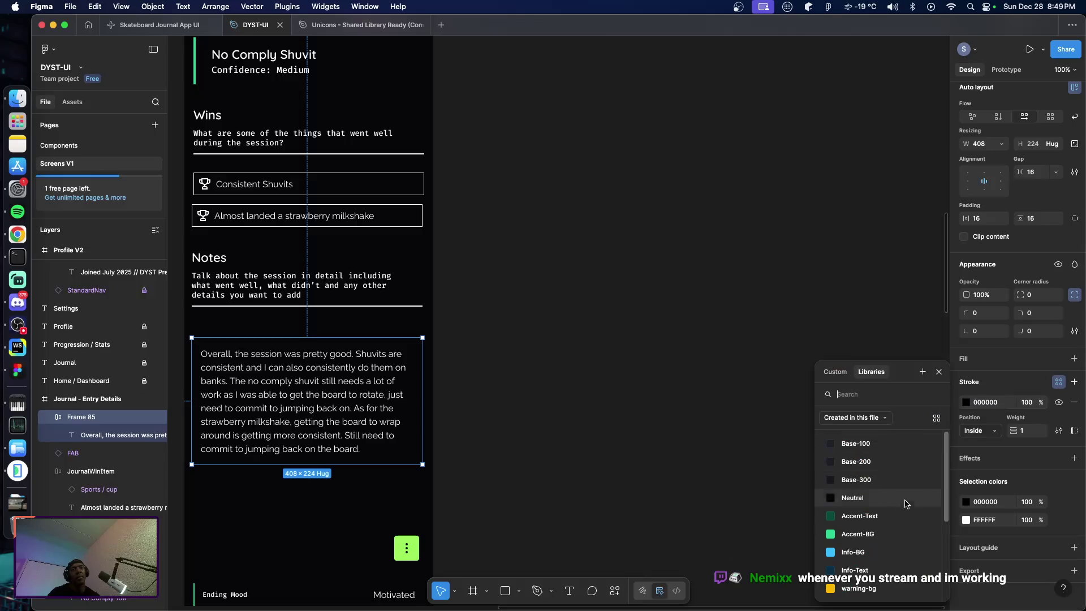
{"action": "scroll", "coordinate": [874, 526], "scroll_direction": "down", "scroll_amount": 3}
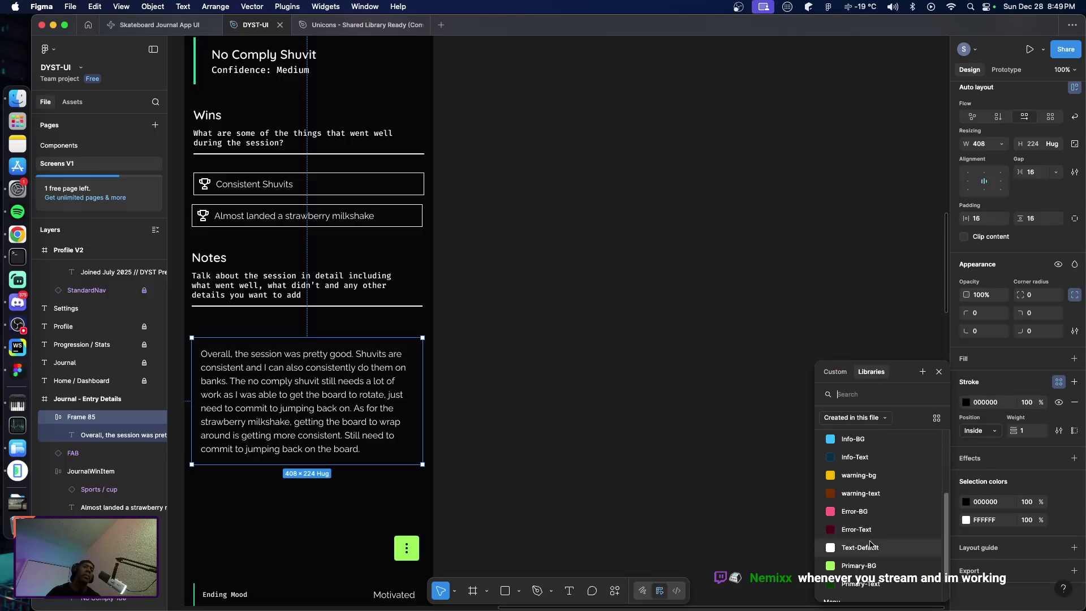
{"action": "left_click", "coordinate": [851, 517]}
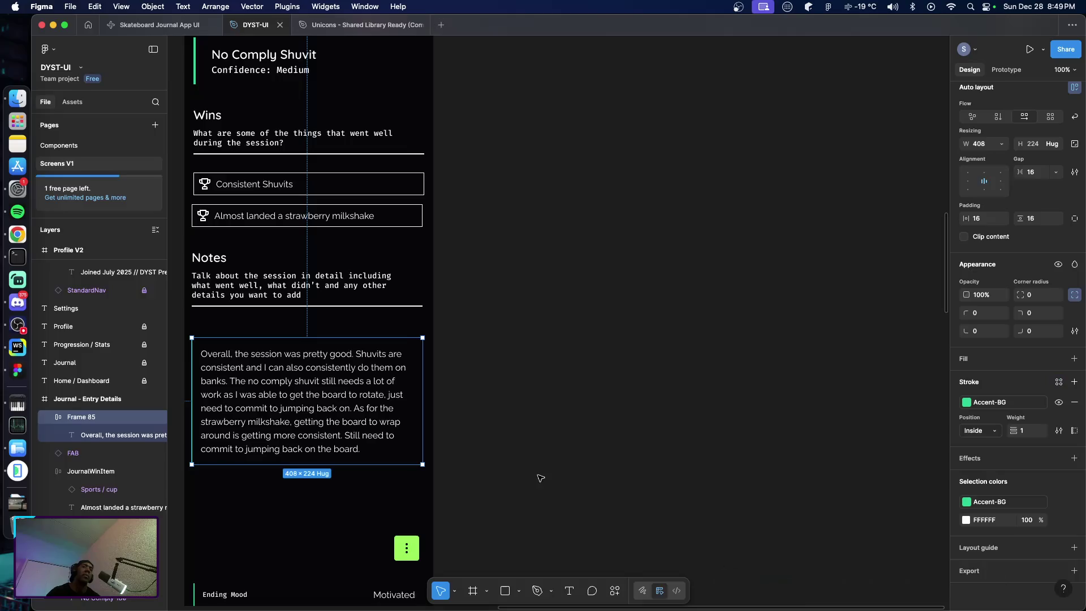
{"action": "left_click", "coordinate": [1023, 432]}
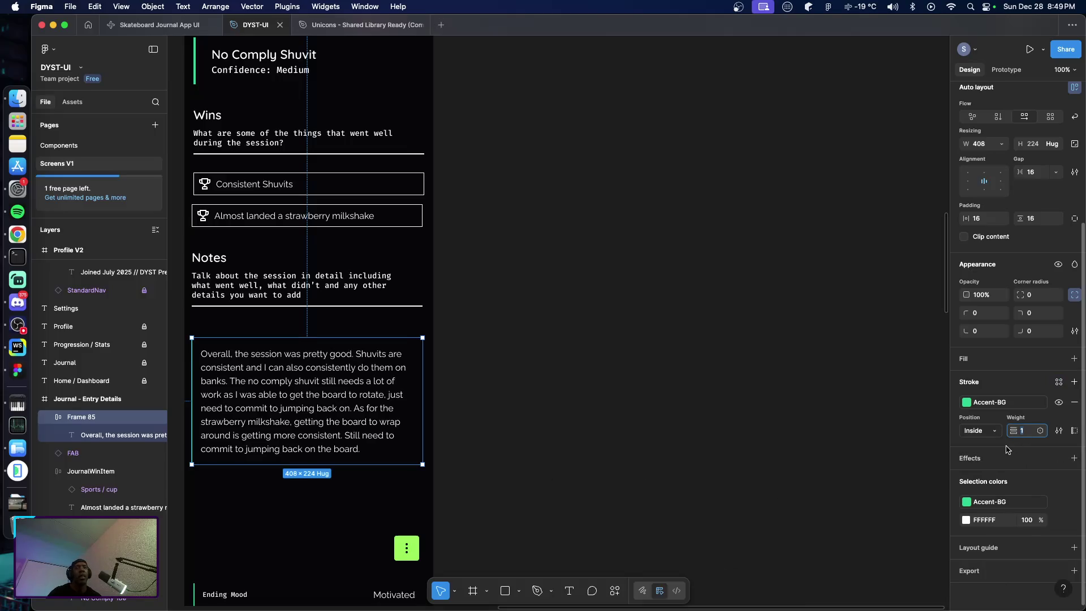
{"action": "type", "text": "2"}
{"action": "key", "text": "Return"}
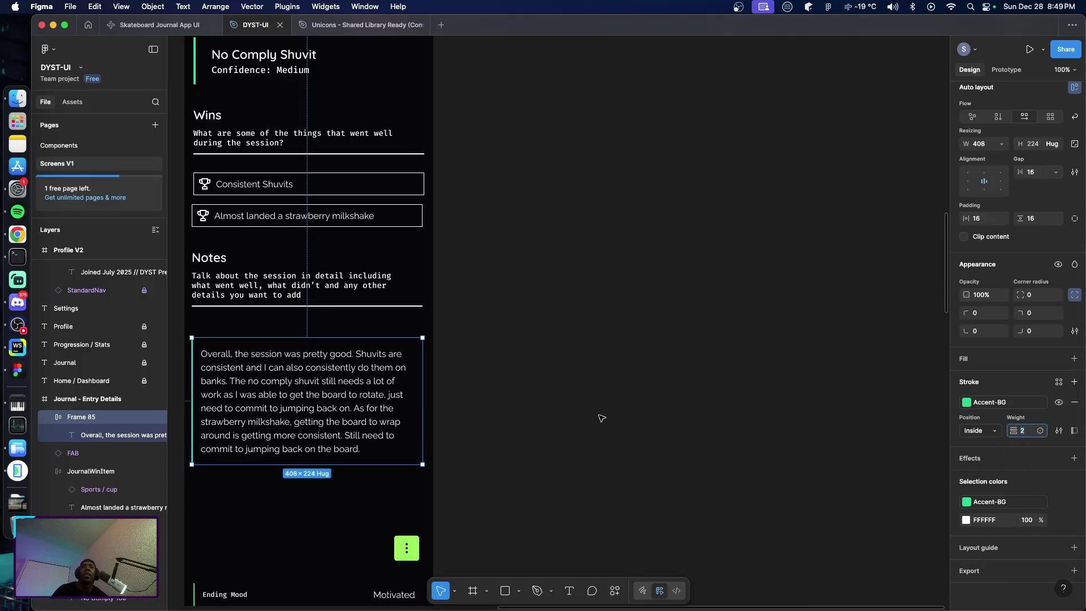
{"action": "left_click", "coordinate": [566, 405]}
{"action": "left_click", "coordinate": [353, 392]}
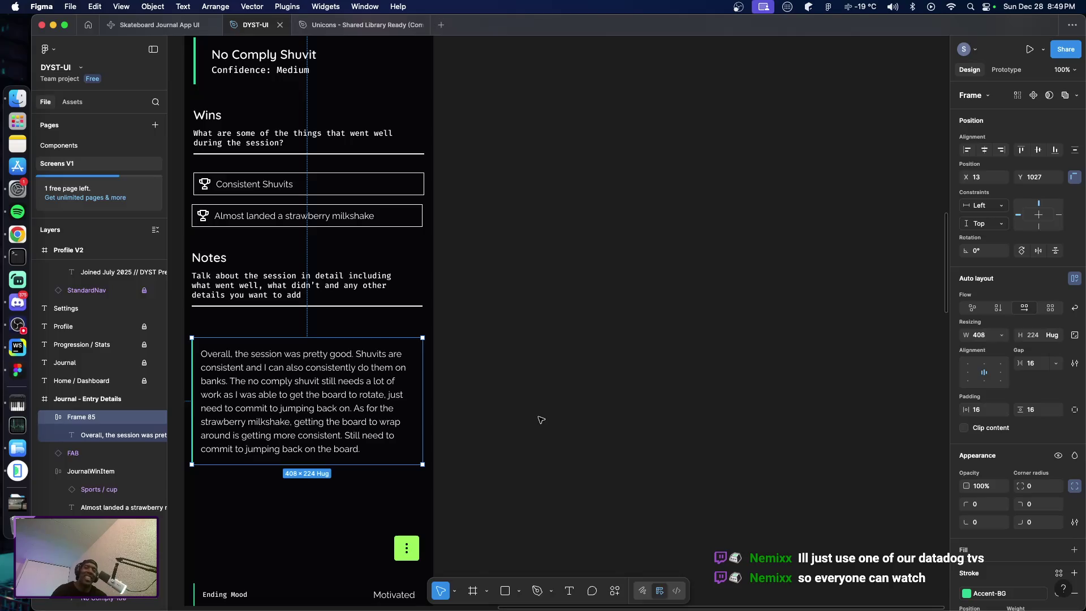
Nudge Frame 85 up until it sits 32 px below the Notes header
{"action": "scroll", "coordinate": [541, 432], "scroll_direction": "down", "scroll_amount": 1}
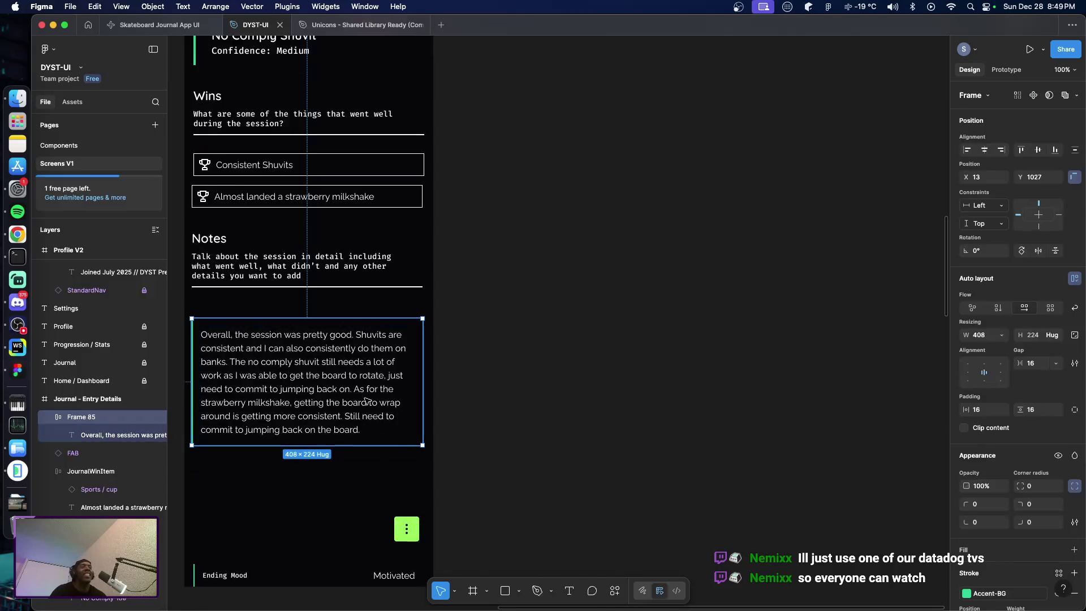
{"action": "key", "text": "alt"}
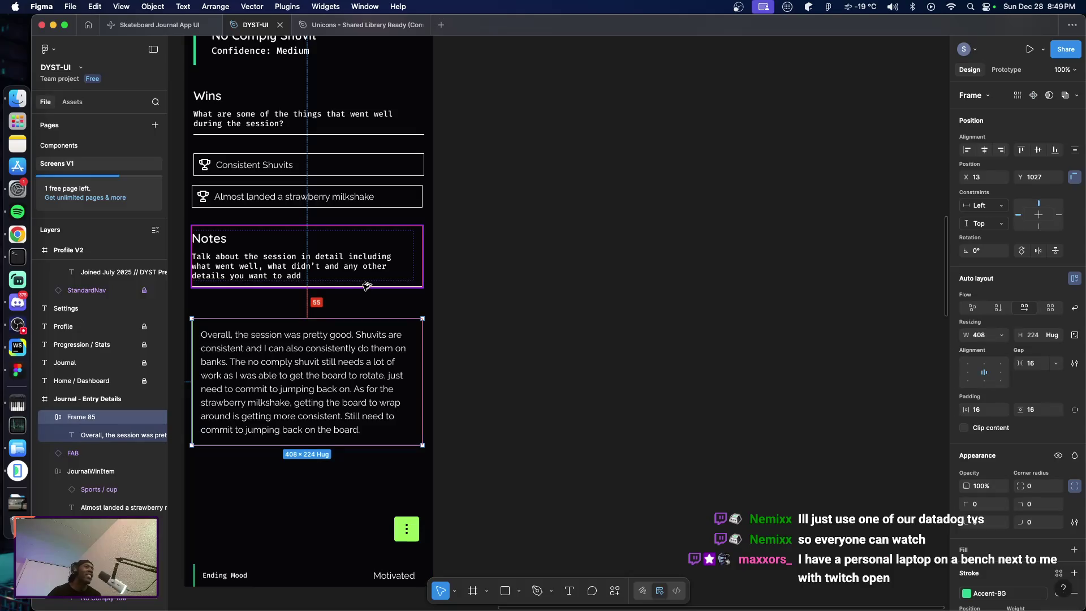
{"action": "key", "text": "Up"}
{"action": "key", "text": "Up"}
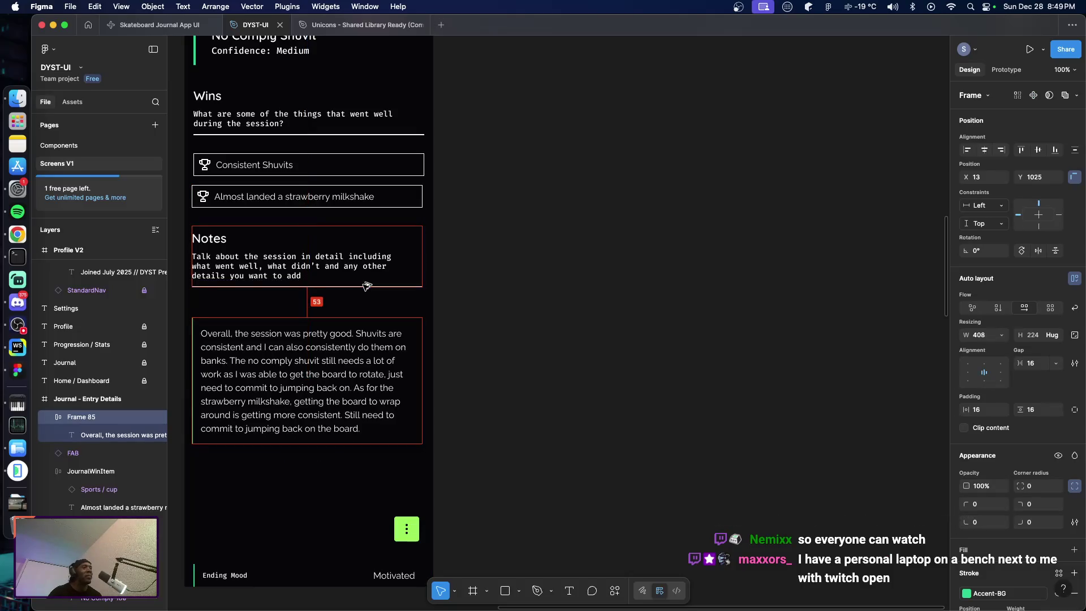
{"action": "key", "text": "shift+Up"}
{"action": "key", "text": "shift+Up"}
{"action": "key", "text": "Up"}
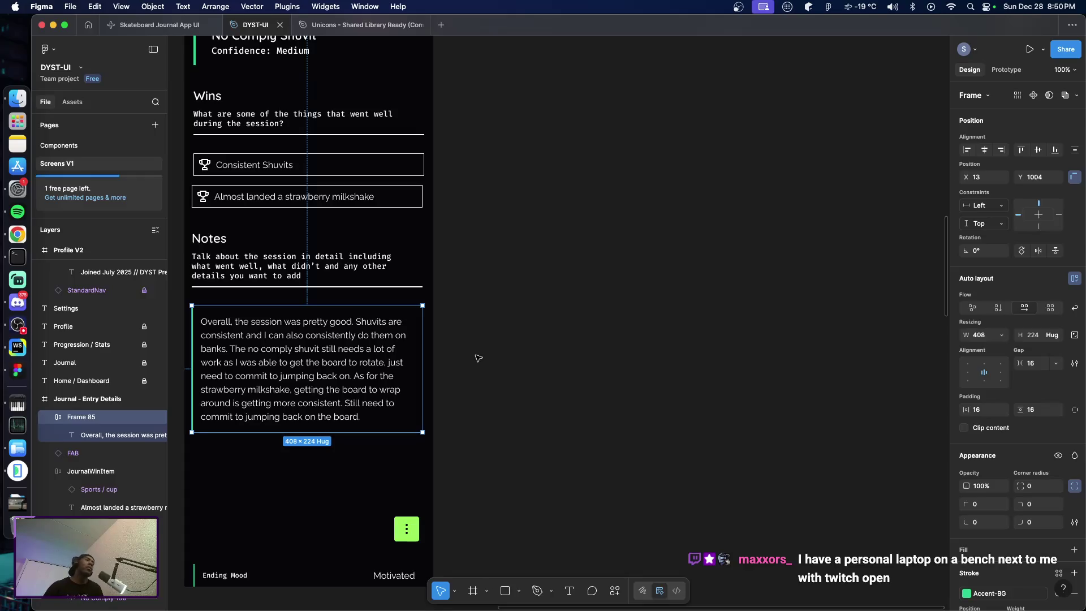
{"action": "key", "text": "Return"}
{"action": "key", "text": "shift+Return"}
{"action": "key", "text": "alt"}
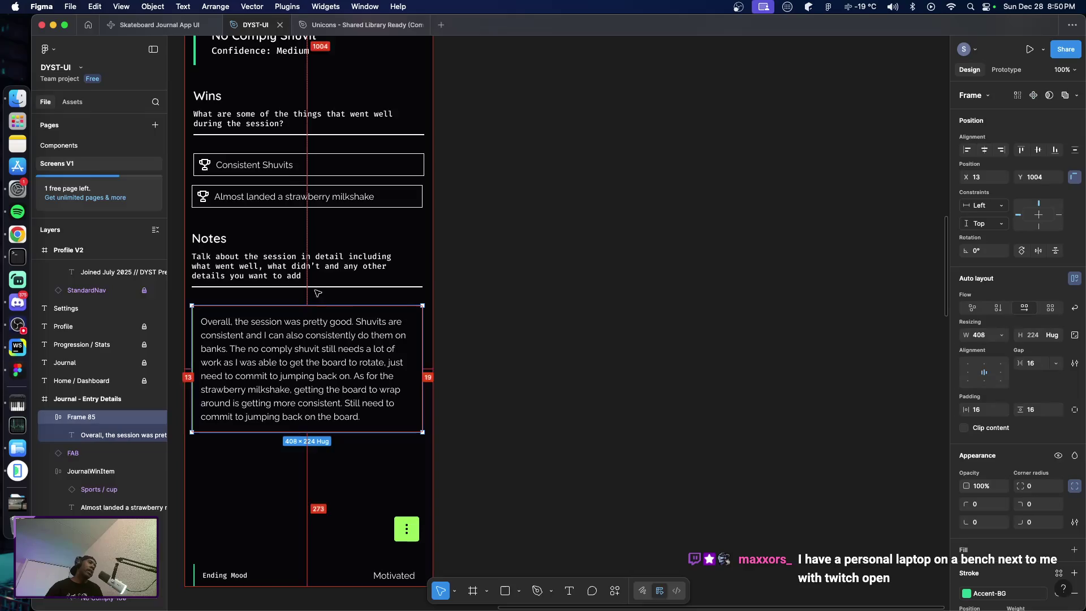
{"action": "key", "text": "alt"}
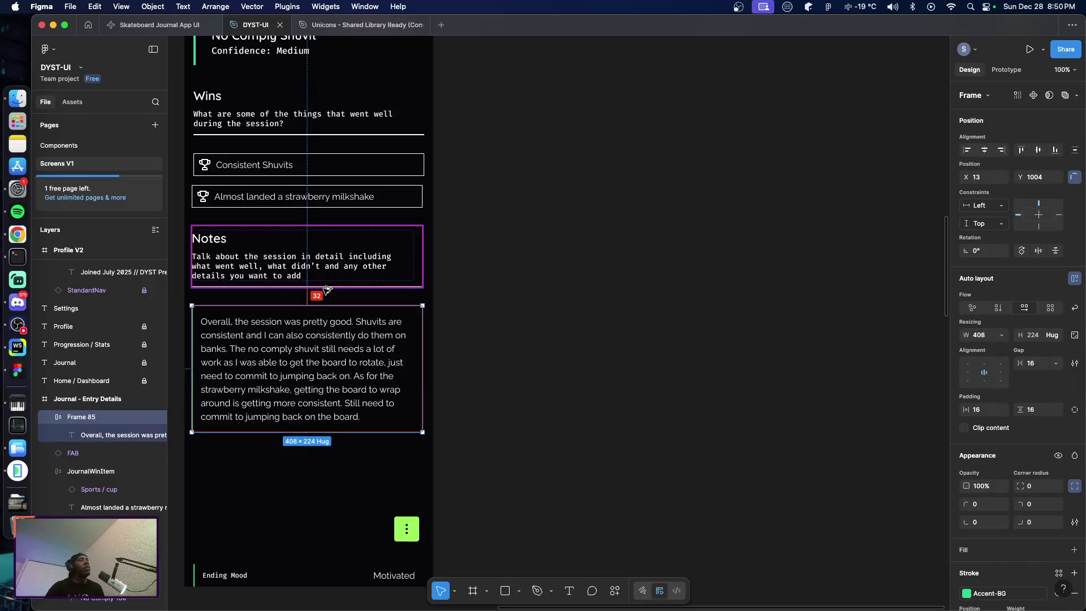
{"action": "left_click", "coordinate": [489, 365]}
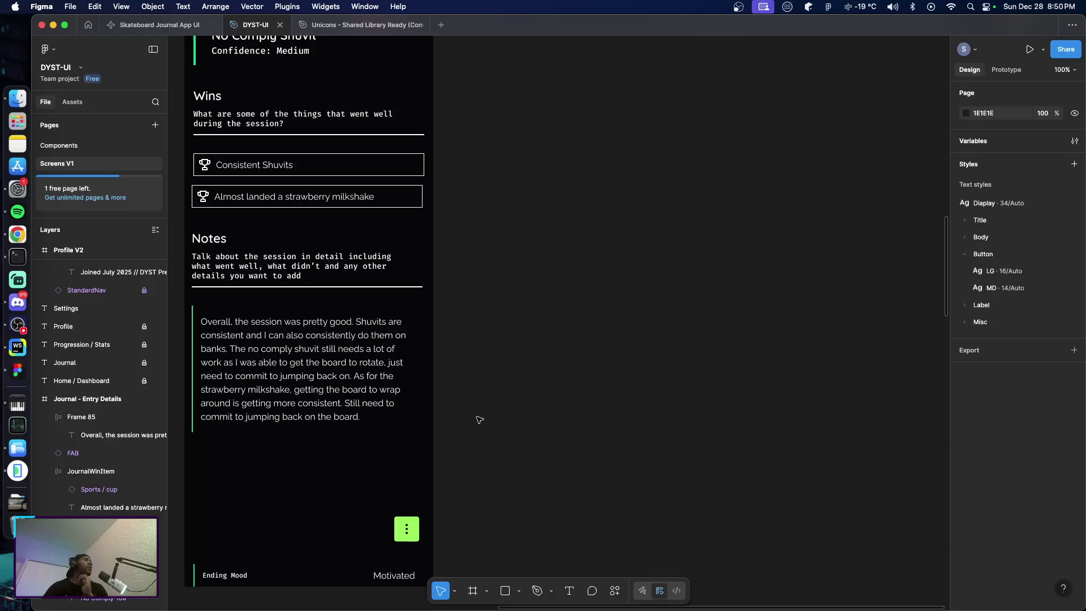
{"action": "left_click", "coordinate": [18, 471]}
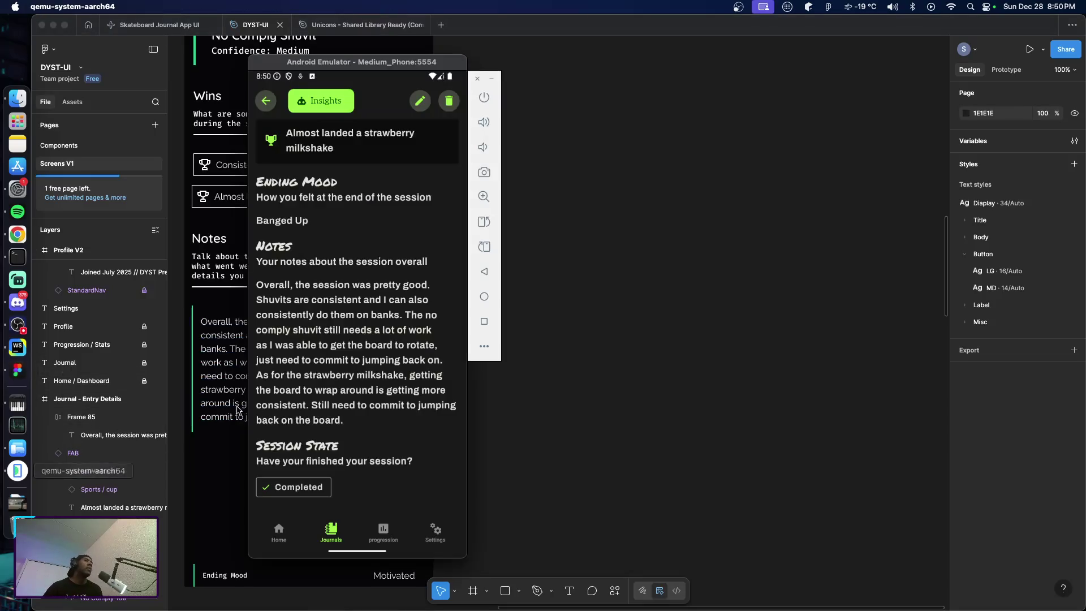
{"action": "scroll", "coordinate": [354, 317], "scroll_direction": "up", "scroll_amount": 3}
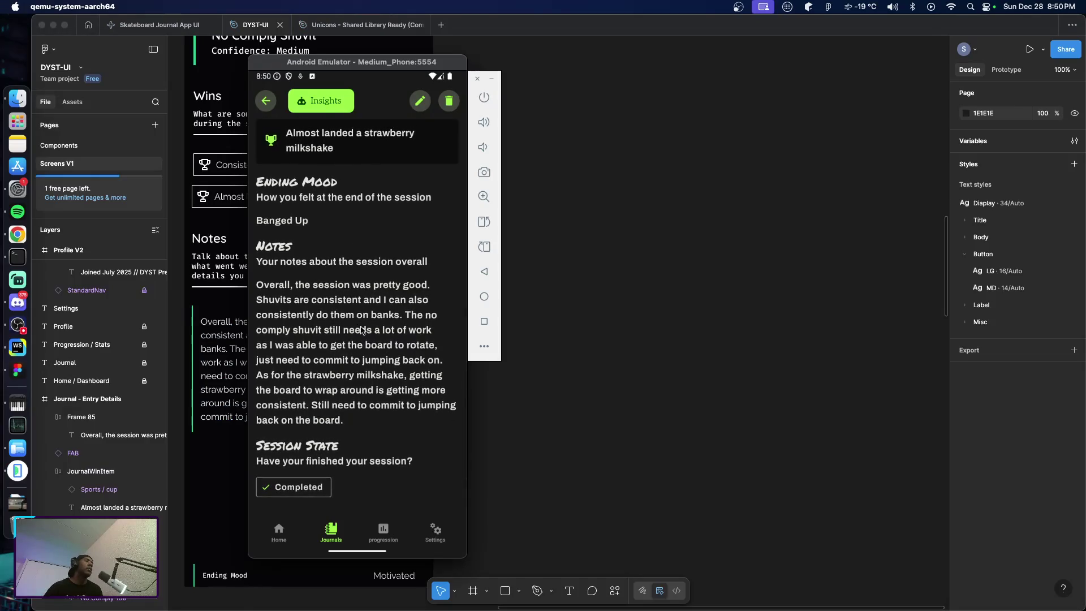
{"action": "left_click", "coordinate": [618, 385]}
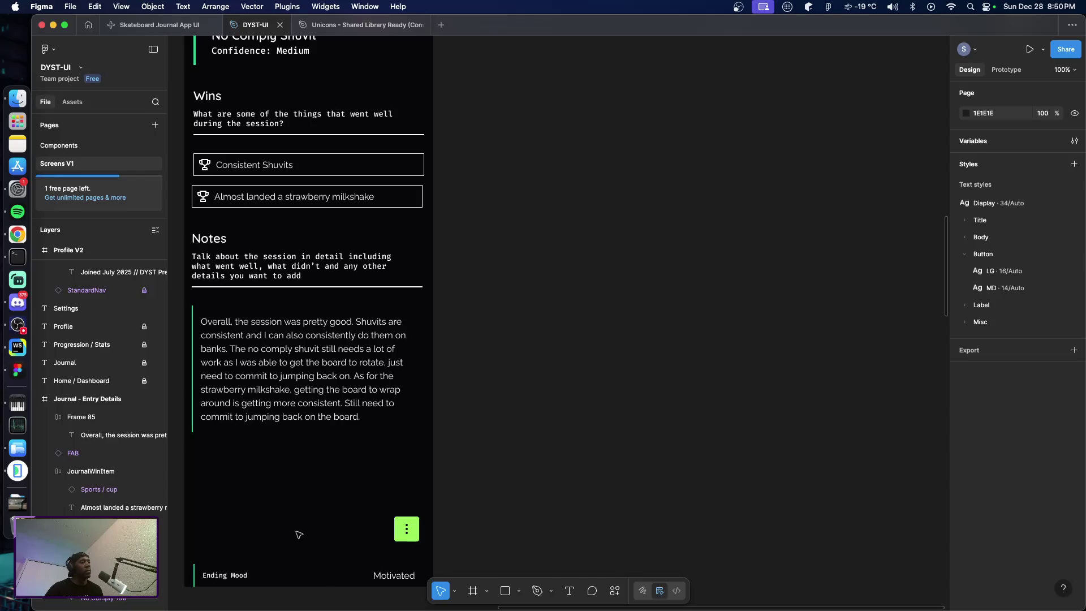
Group the Notes header with the notes paragraph frame
{"action": "left_click", "coordinate": [236, 261]}
{"action": "left_click", "coordinate": [242, 348], "text": "shift"}
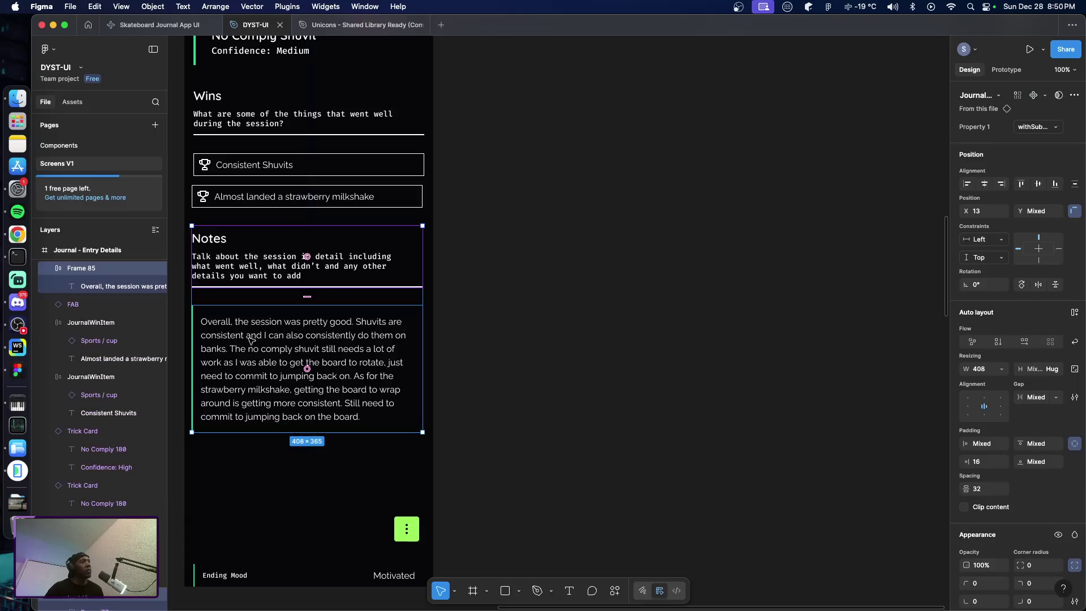
{"action": "left_click", "coordinate": [344, 170]}
{"action": "left_click", "coordinate": [328, 351]}
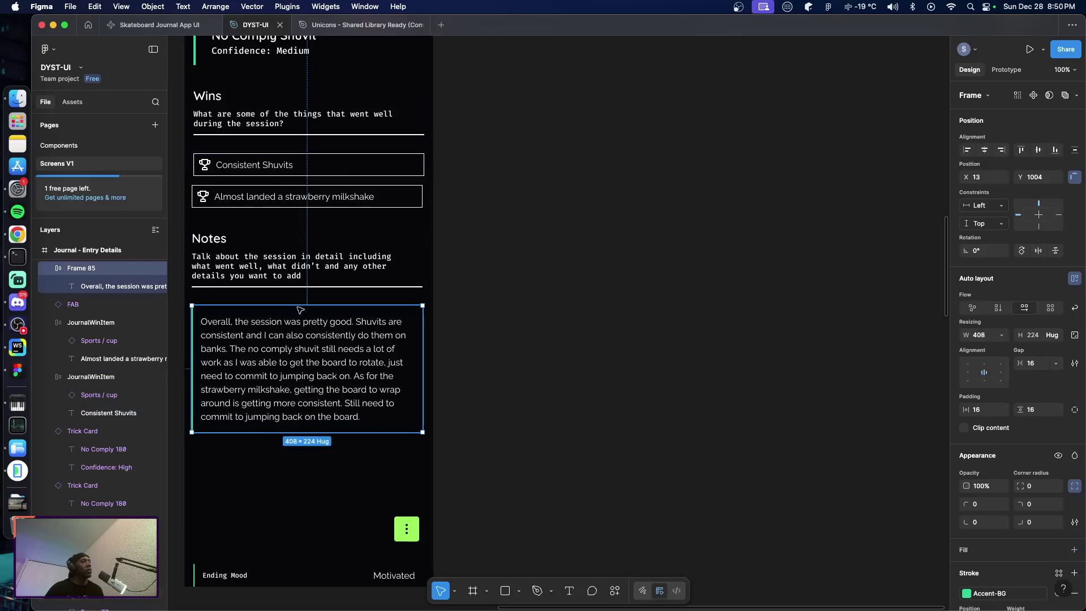
{"action": "left_click", "coordinate": [283, 263], "text": "shift"}
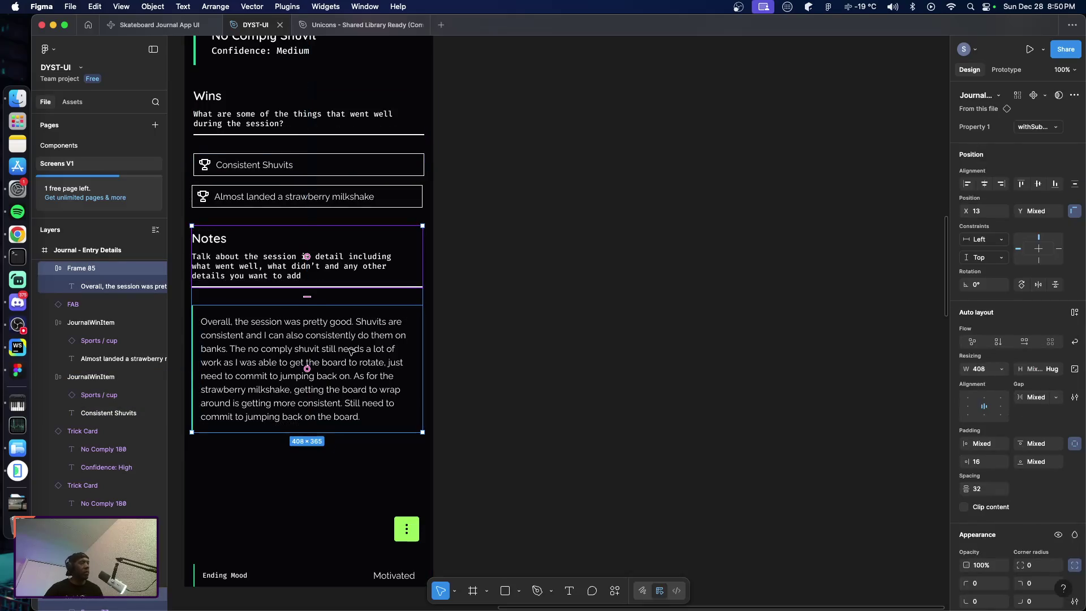
{"action": "key", "text": "super+g"}
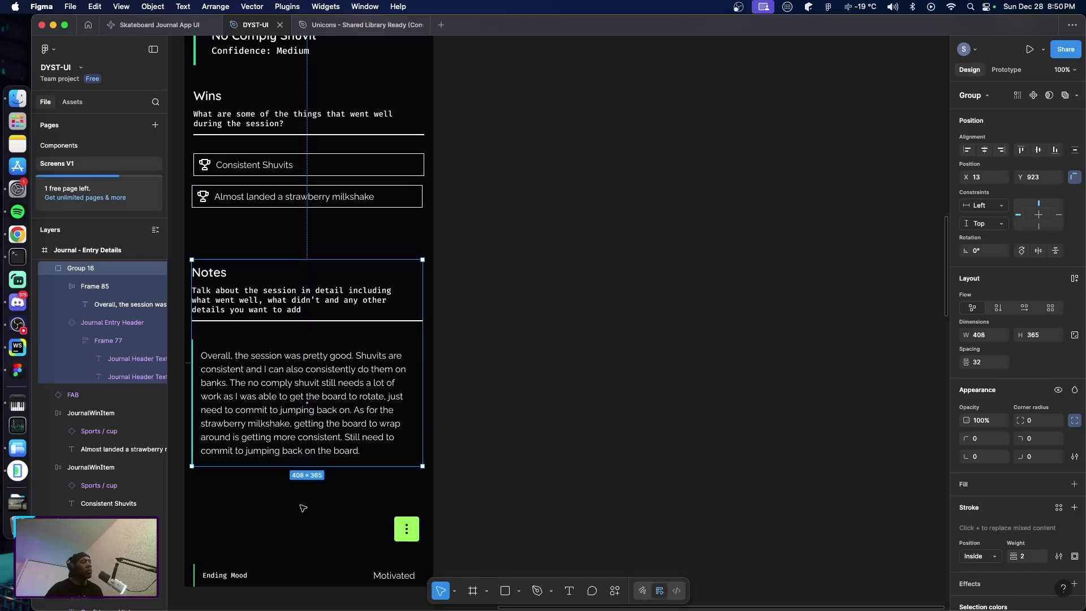
Move the Ending Mood row above Notes and centre the strawberry milkshake win item
{"action": "mouse_move", "coordinate": [238, 576]}
{"action": "left_mouse_down"}
{"action": "mouse_move", "coordinate": [246, 249]}
{"action": "mouse_move", "coordinate": [233, 242]}
{"action": "left_mouse_up"}
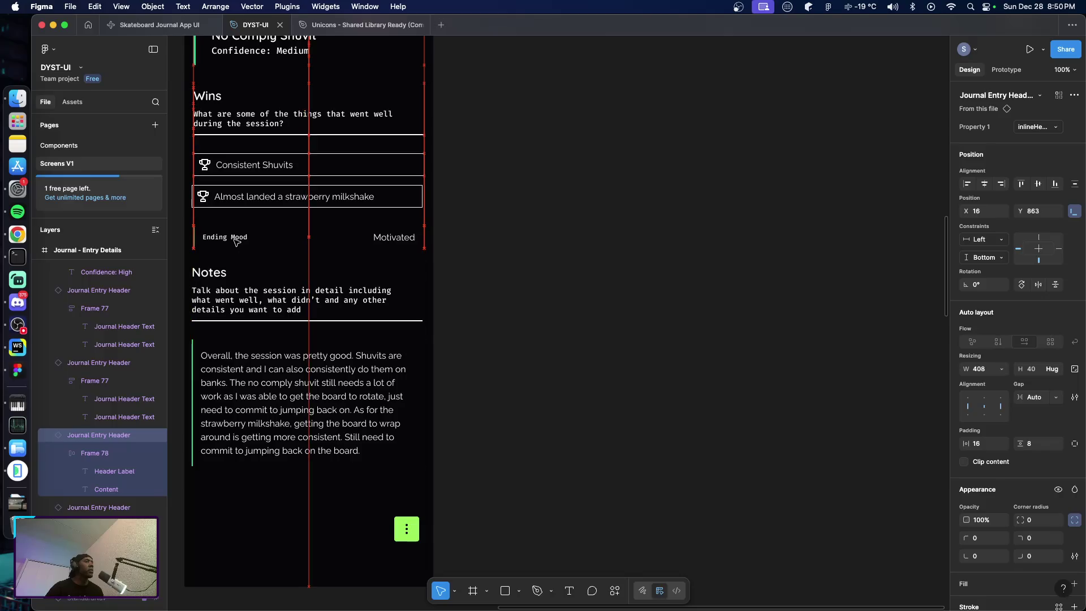
{"action": "left_click_drag", "start_coordinate": [234, 242], "coordinate": [236, 241]}
{"action": "left_click", "coordinate": [320, 203]}
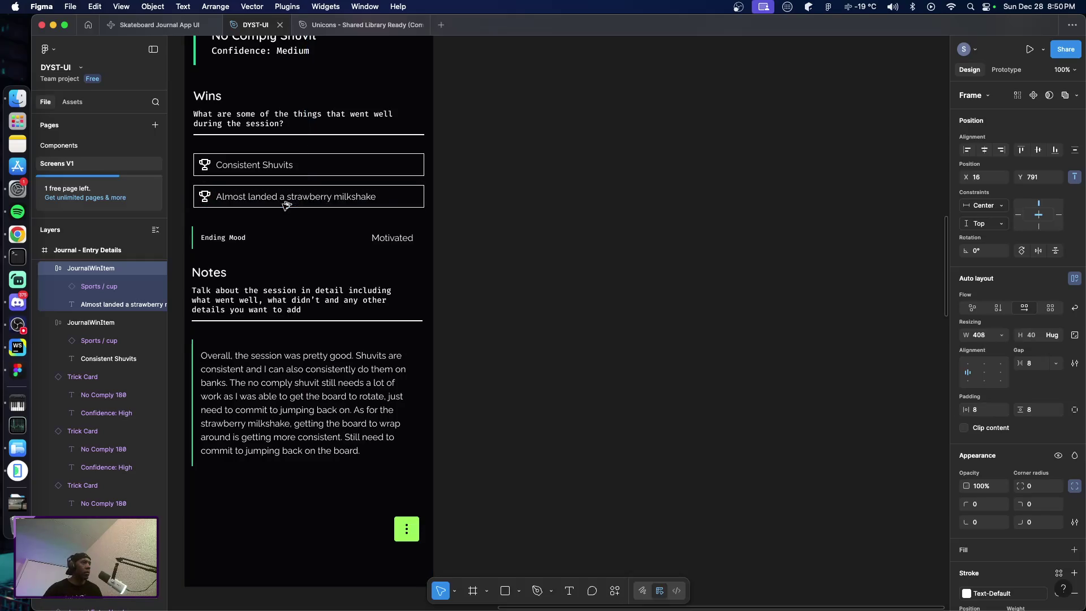
{"action": "key", "text": "alt+h"}
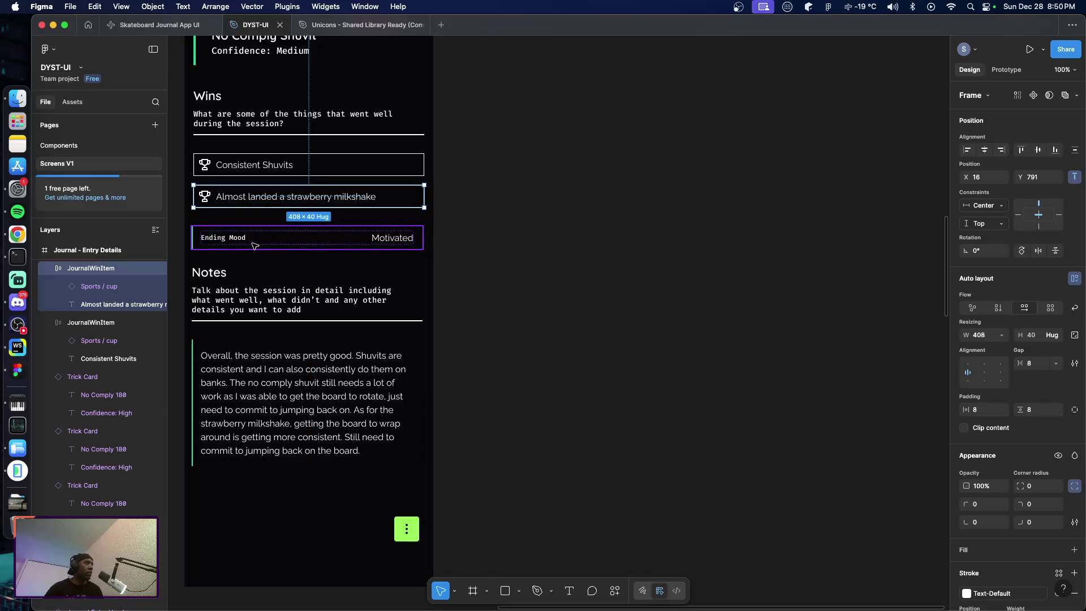
Nudge the Notes group down to a 32 px gap below Ending Mood
{"action": "left_click", "coordinate": [202, 241]}
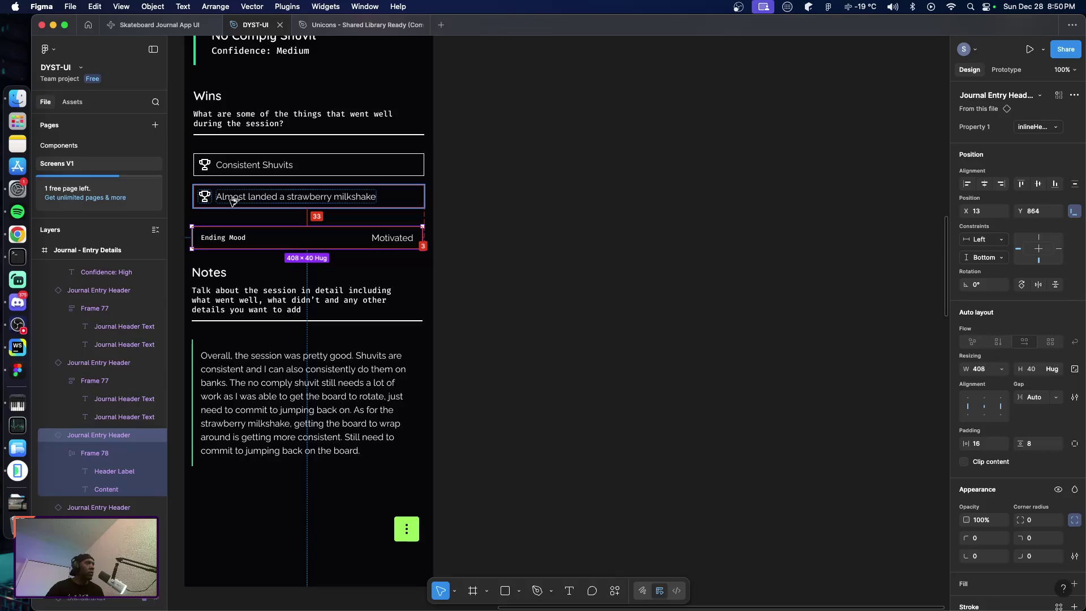
{"action": "left_click", "coordinate": [218, 282]}
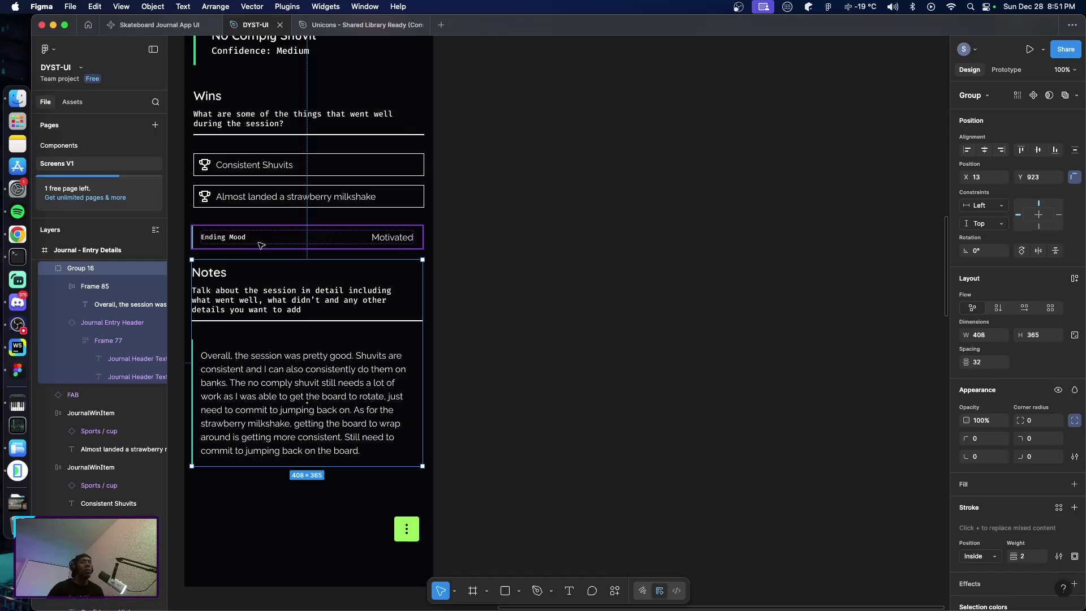
{"action": "key", "text": "shift+Down"}
{"action": "key", "text": "Down"}
{"action": "key", "text": "Down"}
{"action": "left_click", "coordinate": [562, 301]}
{"action": "scroll", "coordinate": [540, 324], "scroll_direction": "down", "scroll_amount": 3}
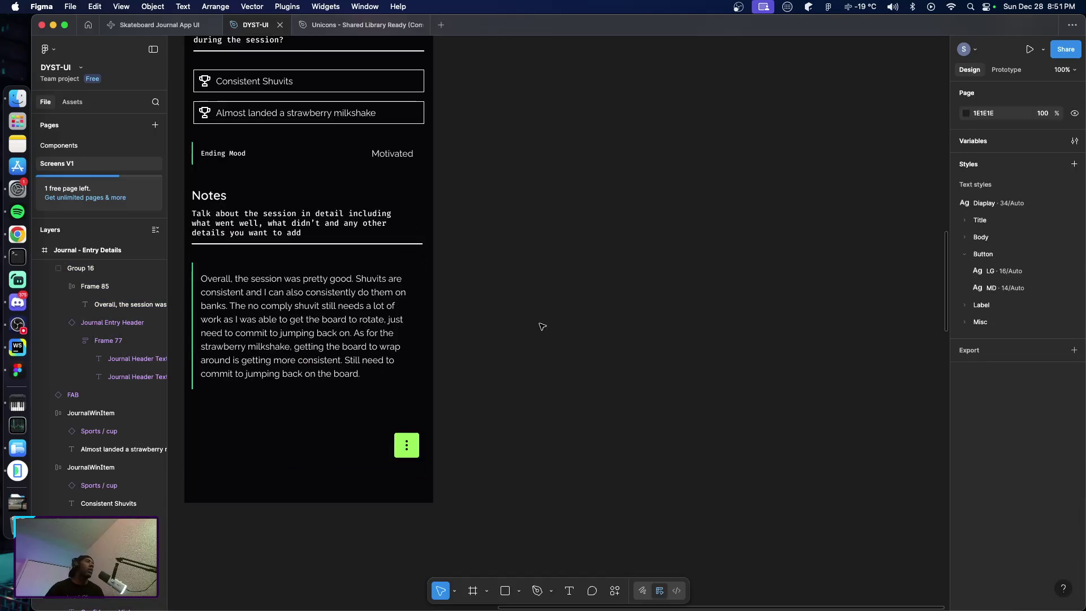
Pan around the Journal – Entry Details frame to review it, then switch to the Android Emulator
{"action": "scroll", "coordinate": [489, 314], "scroll_direction": "right", "scroll_amount": 1}
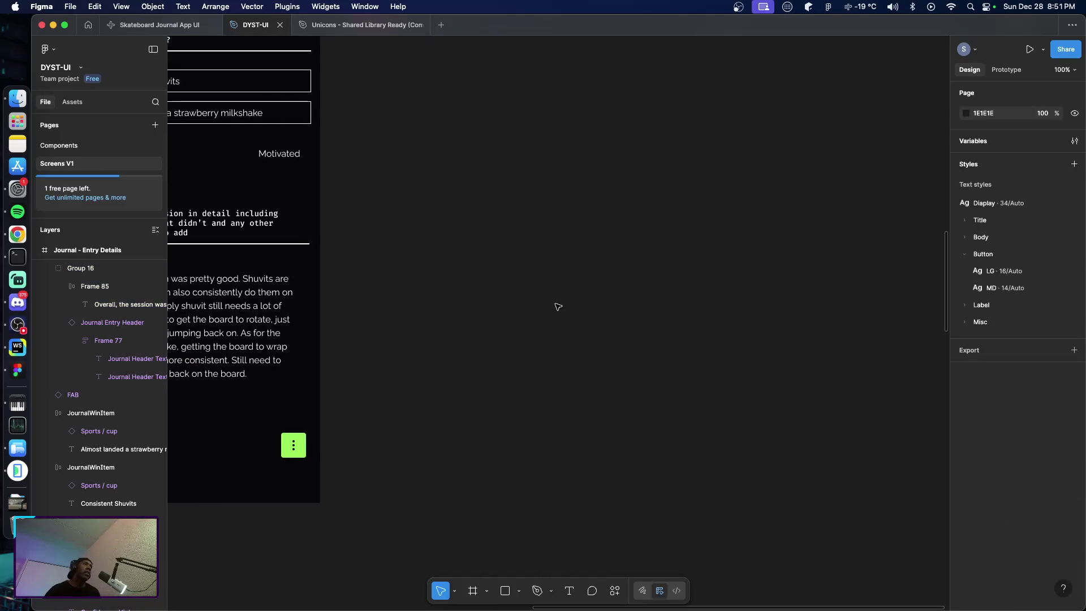
{"action": "scroll", "coordinate": [558, 303], "scroll_direction": "left", "scroll_amount": 7}
{"action": "scroll", "coordinate": [571, 309], "scroll_direction": "up", "scroll_amount": 8}
{"action": "scroll", "coordinate": [563, 306], "scroll_direction": "up", "scroll_amount": 4}
{"action": "scroll", "coordinate": [562, 306], "scroll_direction": "up", "scroll_amount": 7}
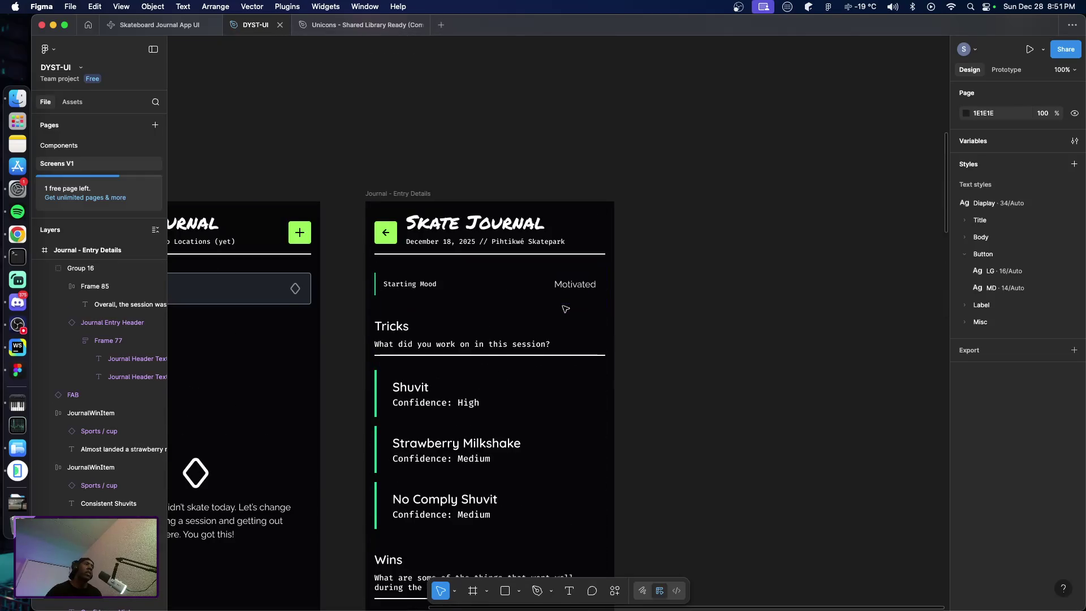
{"action": "scroll", "coordinate": [561, 303], "scroll_direction": "down", "scroll_amount": 9}
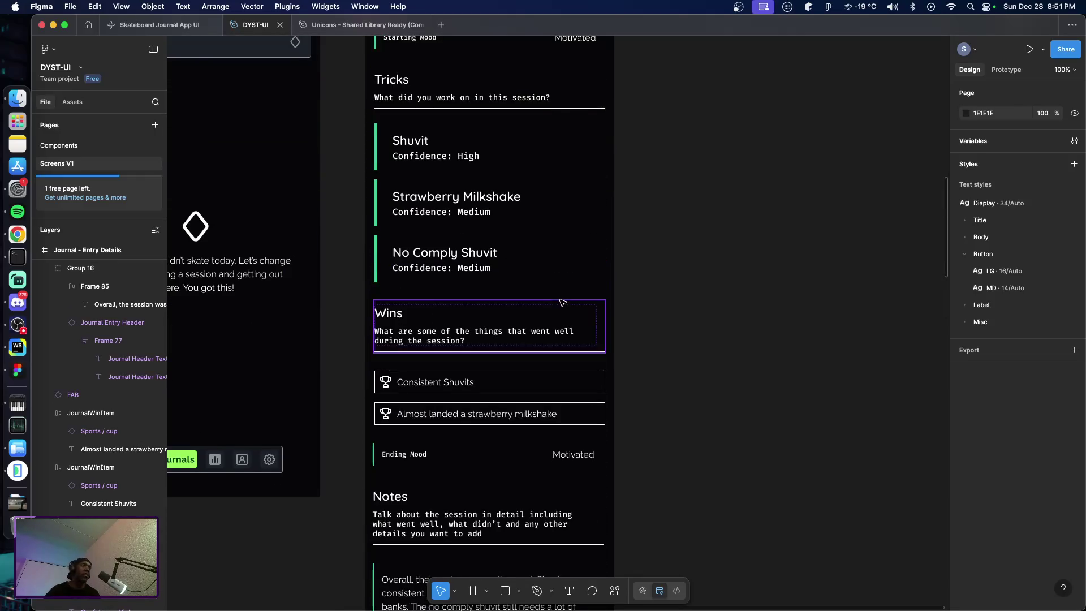
{"action": "scroll", "coordinate": [568, 294], "scroll_direction": "left", "scroll_amount": 3}
{"action": "scroll", "coordinate": [580, 288], "scroll_direction": "left", "scroll_amount": 3}
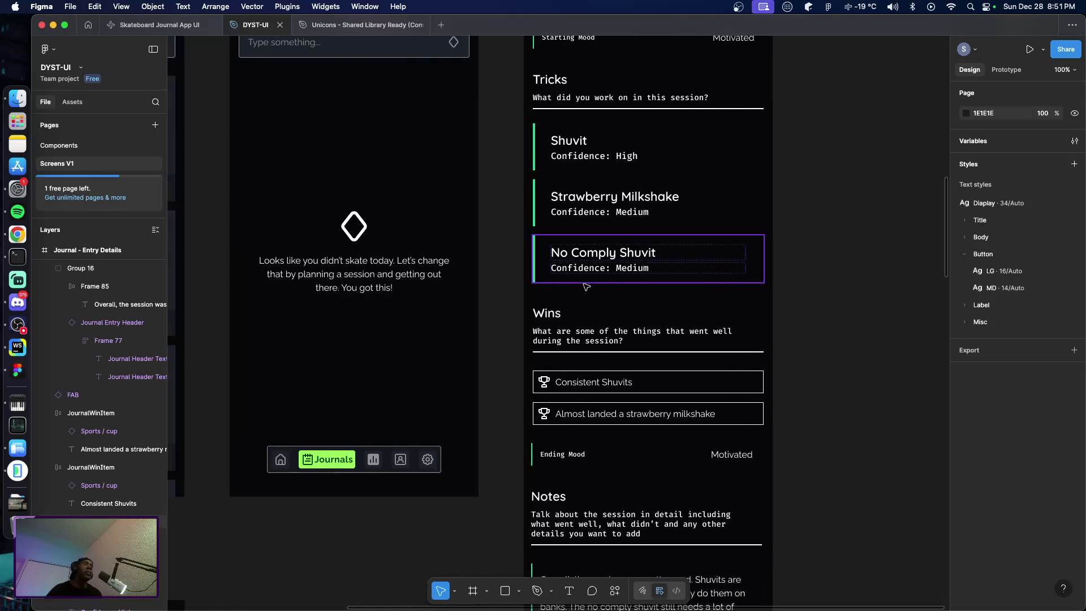
{"action": "scroll", "coordinate": [587, 287], "scroll_direction": "right", "scroll_amount": 3}
{"action": "scroll", "coordinate": [587, 287], "scroll_direction": "up", "scroll_amount": 5}
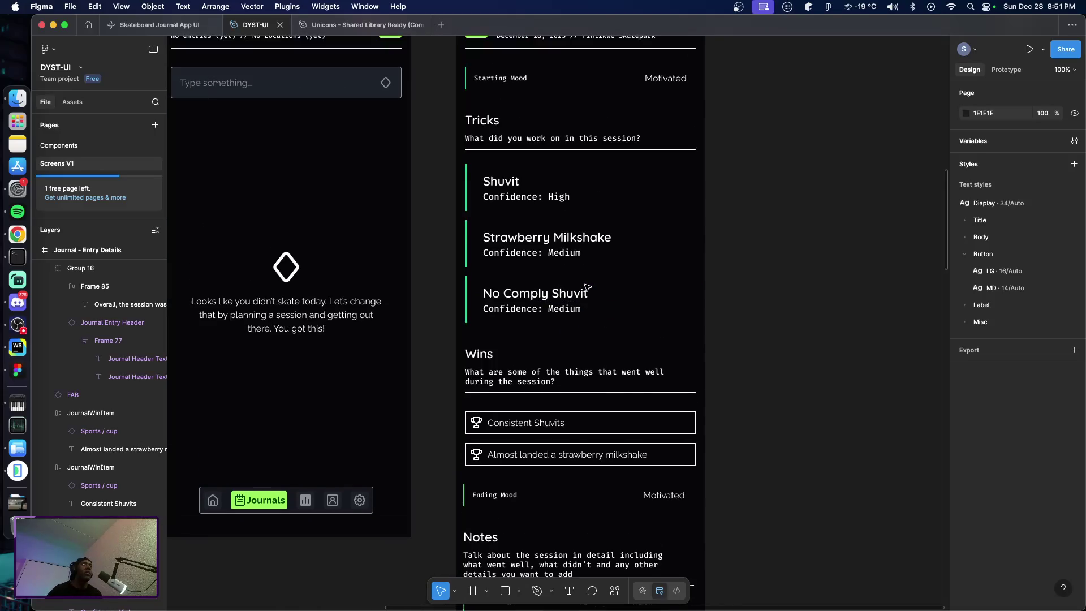
{"action": "scroll", "coordinate": [587, 293], "scroll_direction": "down", "scroll_amount": 1}
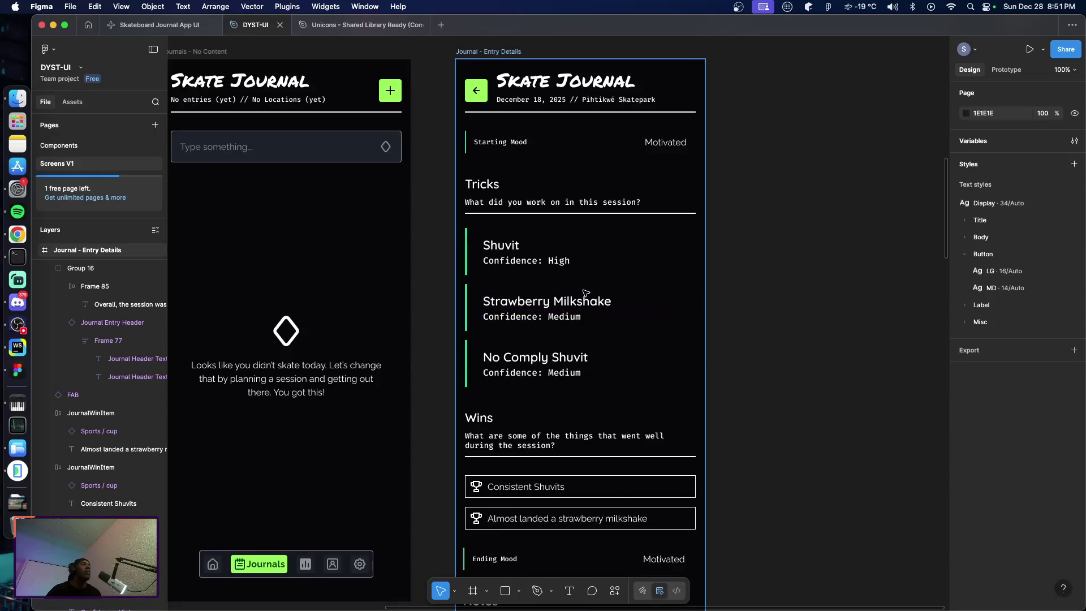
{"action": "key", "text": "super+Tab"}
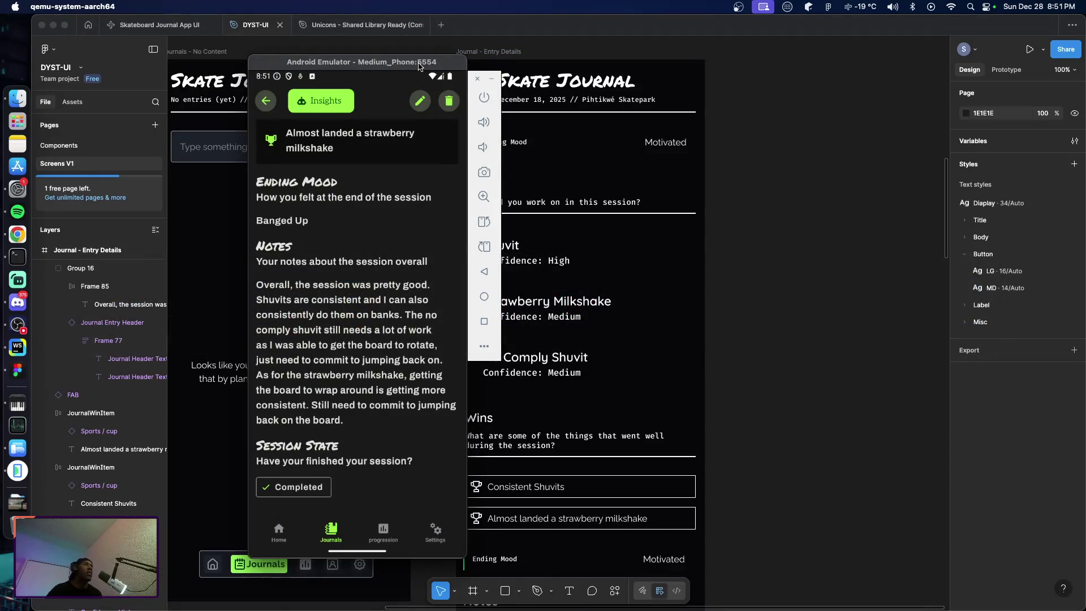
Scroll the emulator's journal entry down to Ending Mood Banged Up, the notes and Completed state
{"action": "left_click_drag", "start_coordinate": [418, 66], "coordinate": [365, 63]}
{"action": "scroll", "coordinate": [342, 300], "scroll_direction": "up", "scroll_amount": 5}
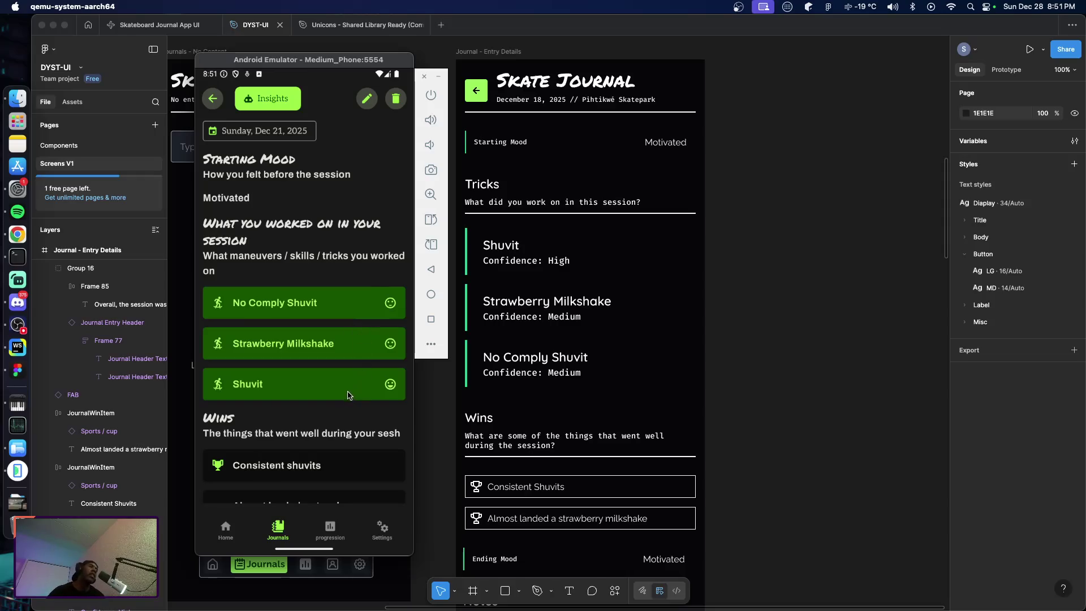
{"action": "mouse_move", "coordinate": [342, 408]}
{"action": "left_mouse_down"}
{"action": "mouse_move", "coordinate": [346, 345]}
{"action": "mouse_move", "coordinate": [342, 377]}
{"action": "left_mouse_up"}
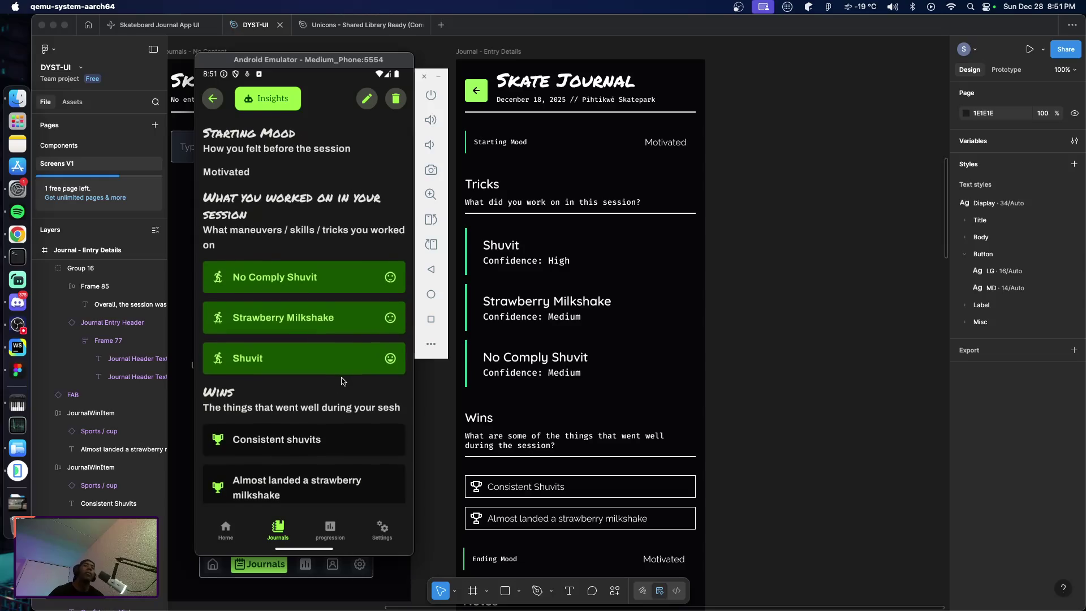
{"action": "scroll", "coordinate": [336, 396], "scroll_direction": "down", "scroll_amount": 3}
{"action": "scroll", "coordinate": [334, 402], "scroll_direction": "down", "scroll_amount": 2}
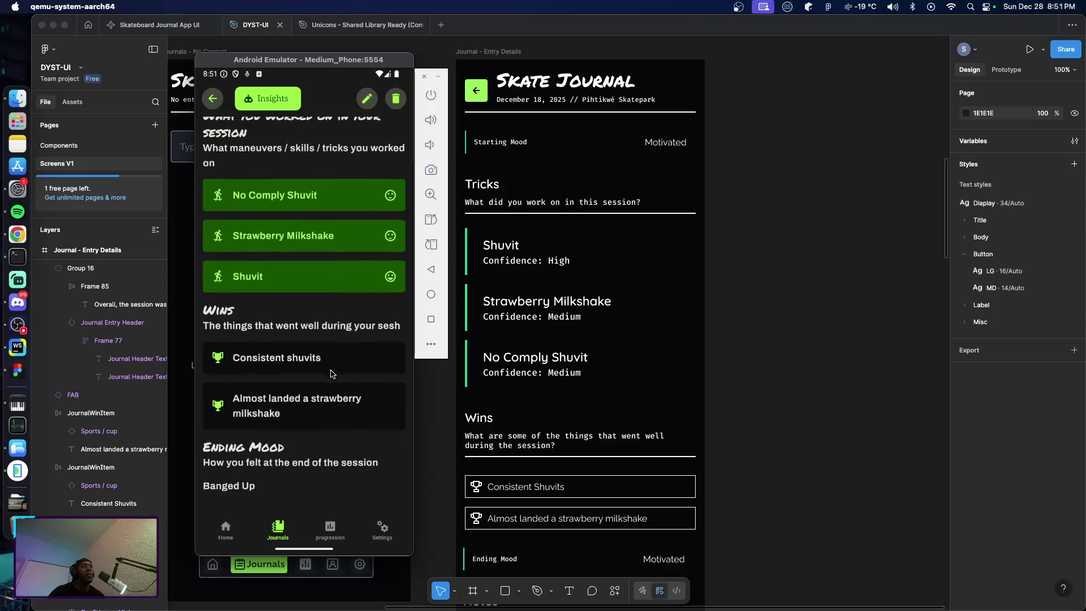
{"action": "scroll", "coordinate": [332, 381], "scroll_direction": "down", "scroll_amount": 5}
{"action": "scroll", "coordinate": [328, 344], "scroll_direction": "down", "scroll_amount": 5}
{"action": "scroll", "coordinate": [329, 344], "scroll_direction": "down", "scroll_amount": 2}
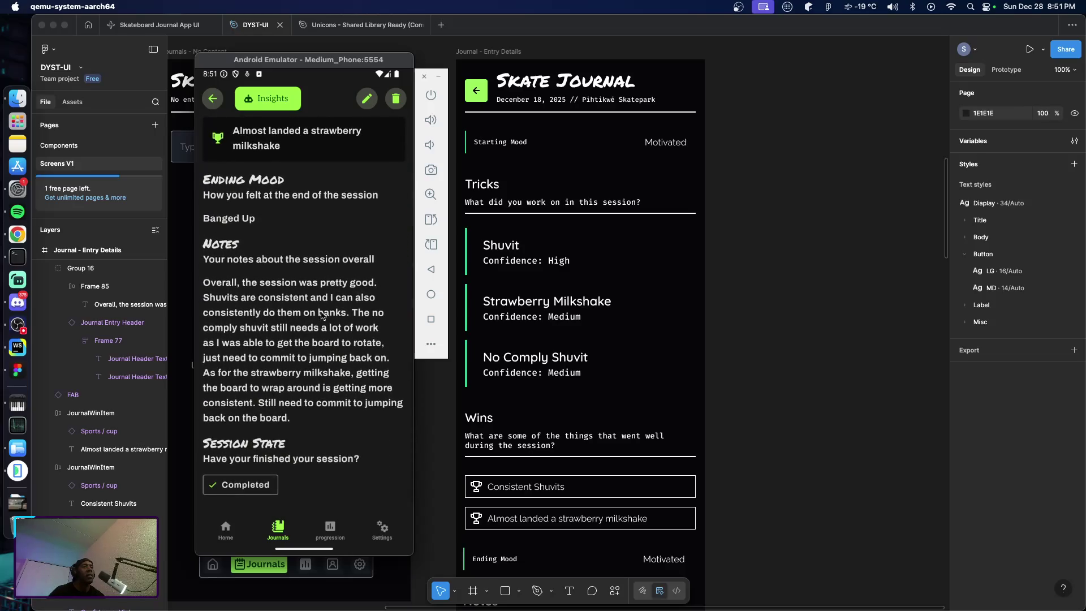
{"action": "left_click", "coordinate": [665, 561]}
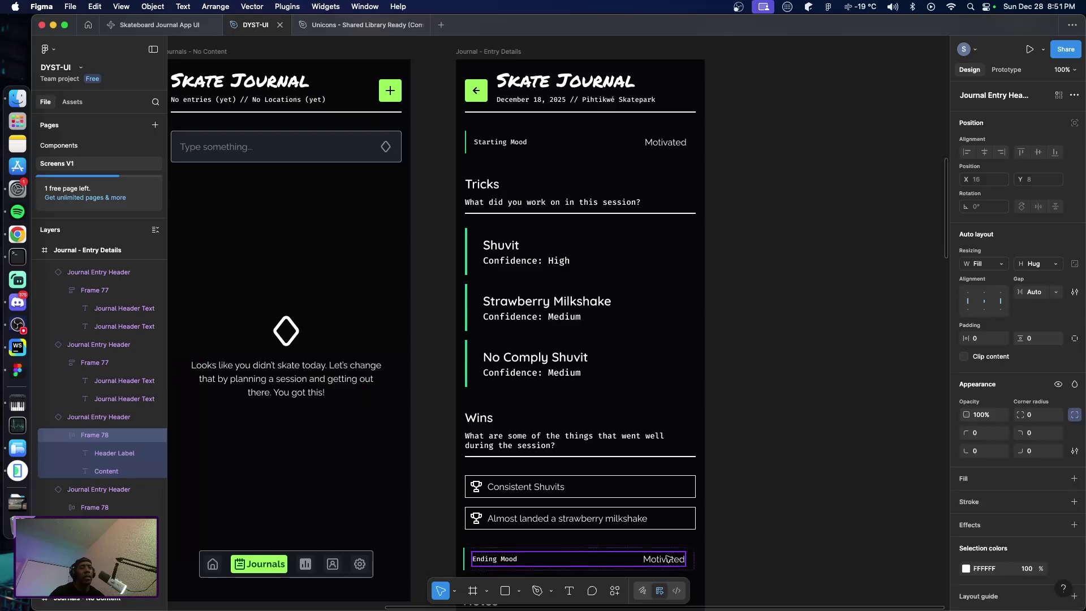
Change Figma's Ending Mood value from Motivated to 'Banged Up', then return to the emulator
{"action": "double_click", "coordinate": [663, 560]}
{"action": "type", "text": "B"}
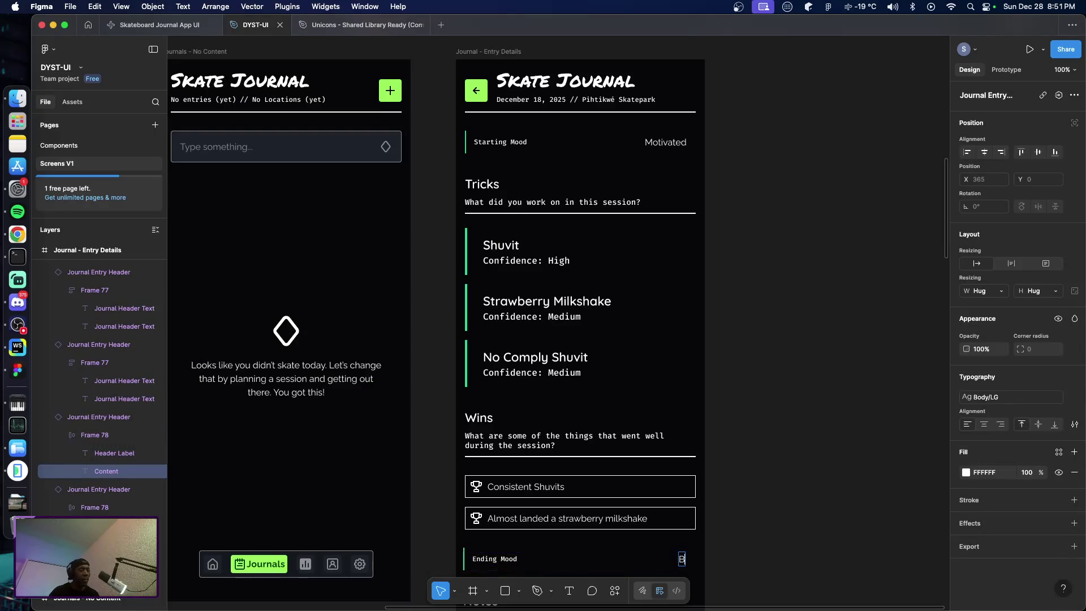
{"action": "type", "text": "anged Up"}
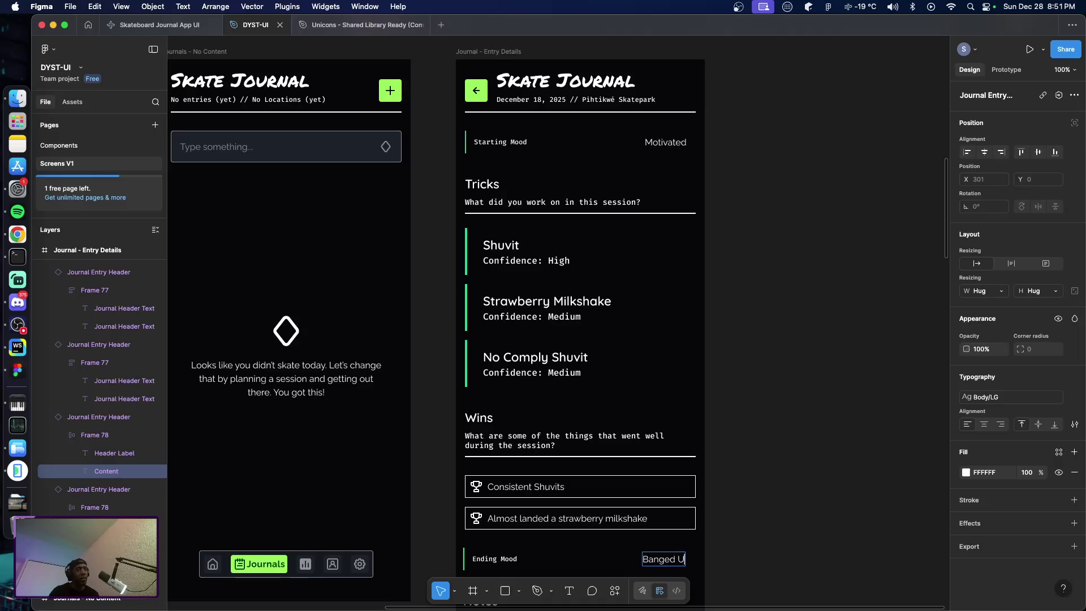
{"action": "key", "text": "super+Tab"}
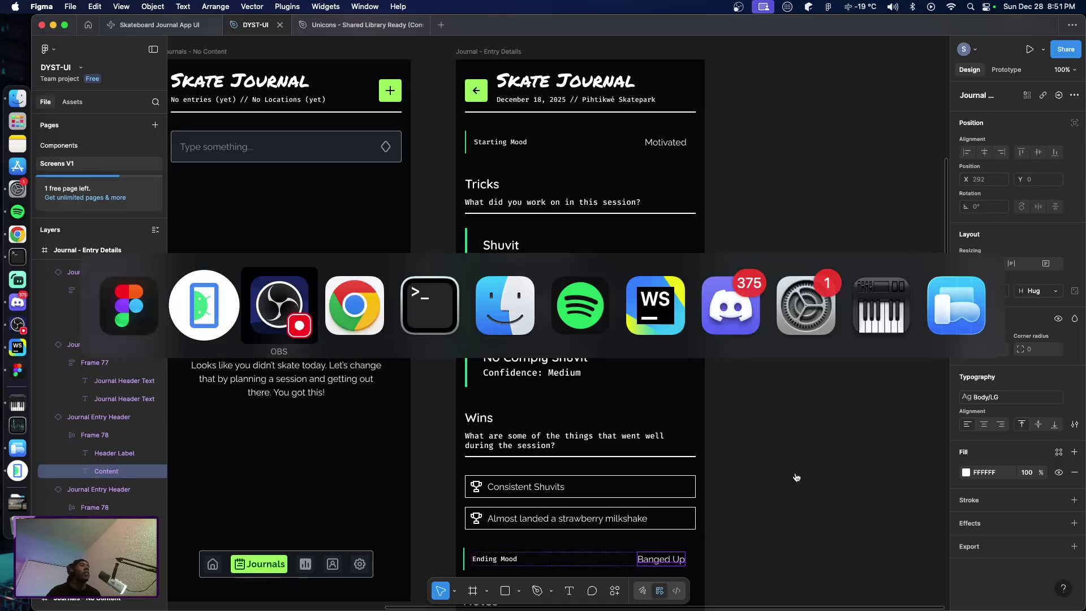
{"action": "key", "text": "super+shift+Tab"}
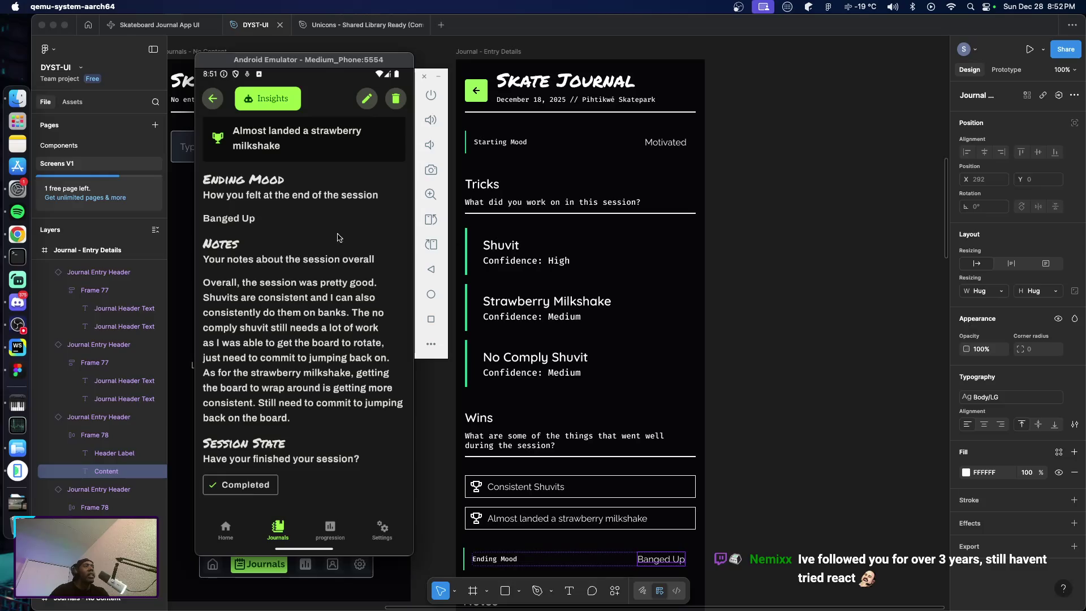
Scroll the Figma canvas down to the Notes section and select the green FAB
{"action": "scroll", "coordinate": [568, 341], "scroll_direction": "down", "scroll_amount": 2}
{"action": "scroll", "coordinate": [569, 341], "scroll_direction": "down", "scroll_amount": 5}
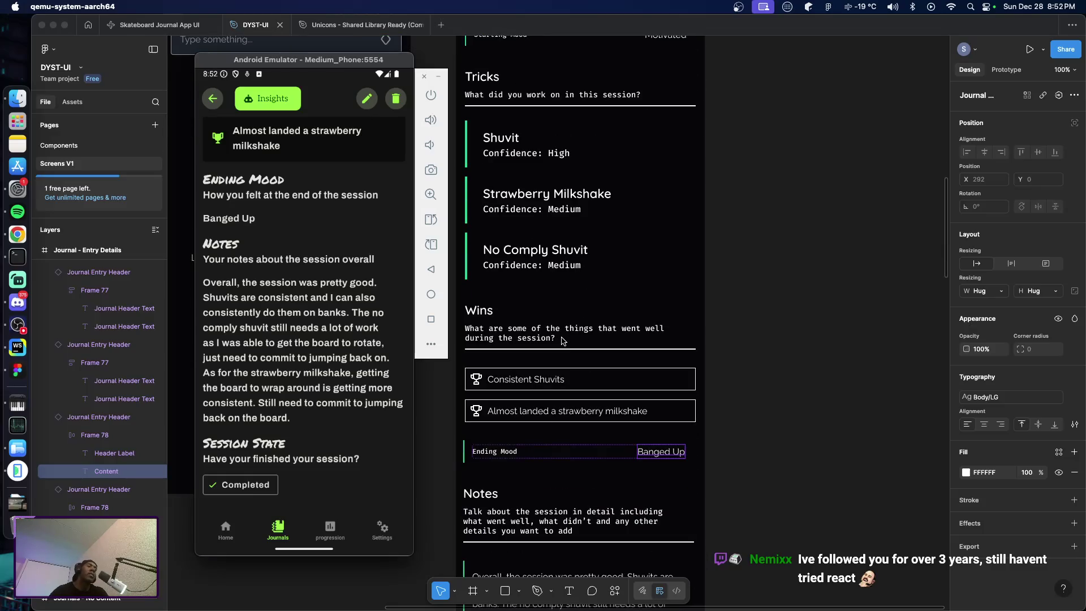
{"action": "scroll", "coordinate": [562, 340], "scroll_direction": "down", "scroll_amount": 7}
{"action": "scroll", "coordinate": [561, 340], "scroll_direction": "down", "scroll_amount": 3}
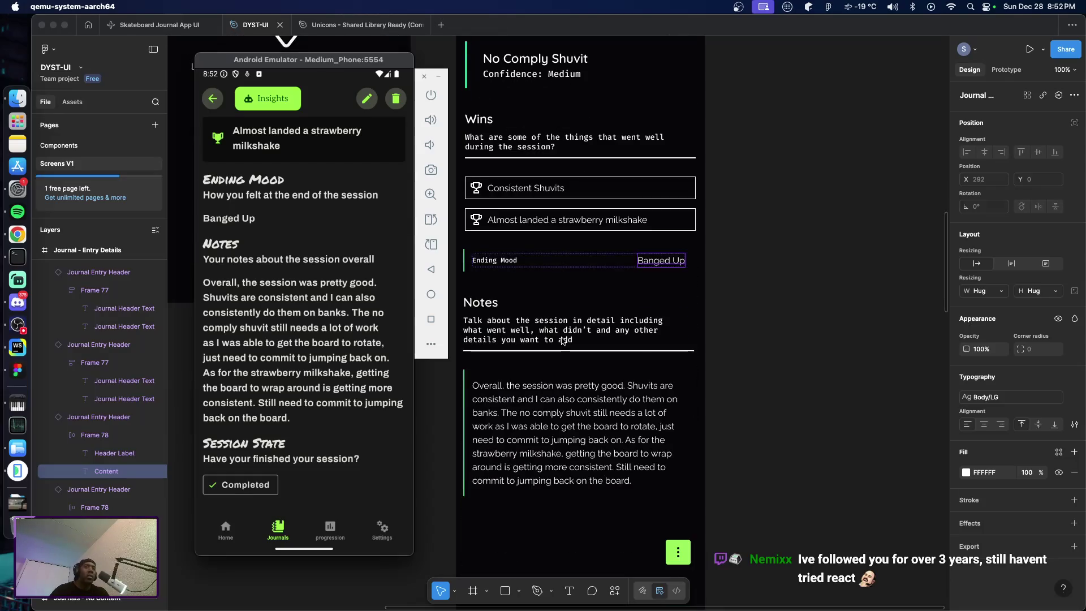
{"action": "scroll", "coordinate": [562, 340], "scroll_direction": "down", "scroll_amount": 3}
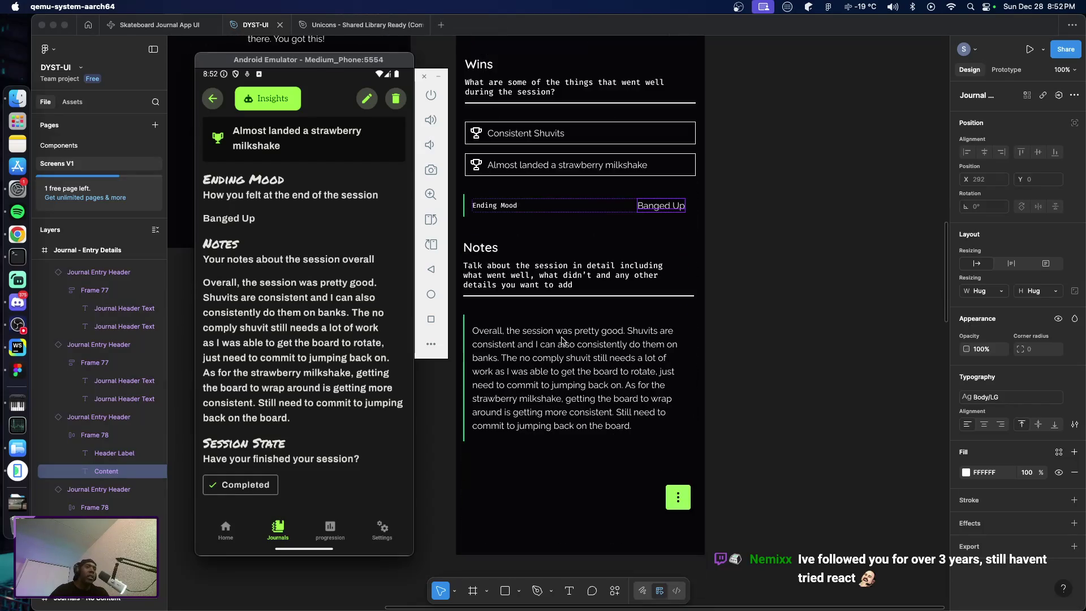
{"action": "left_click", "coordinate": [683, 505]}
Move the FAB up to X 377, Y 1300, then compare with the emulator's entry screen
{"action": "left_click_drag", "start_coordinate": [685, 507], "coordinate": [688, 461]}
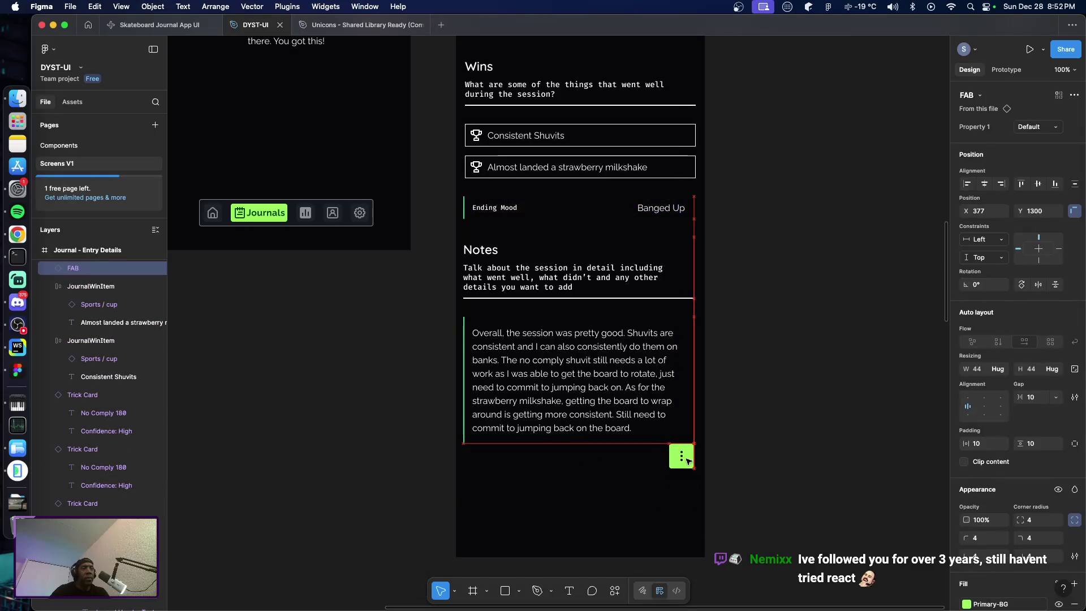
{"action": "key", "text": "super+Tab"}
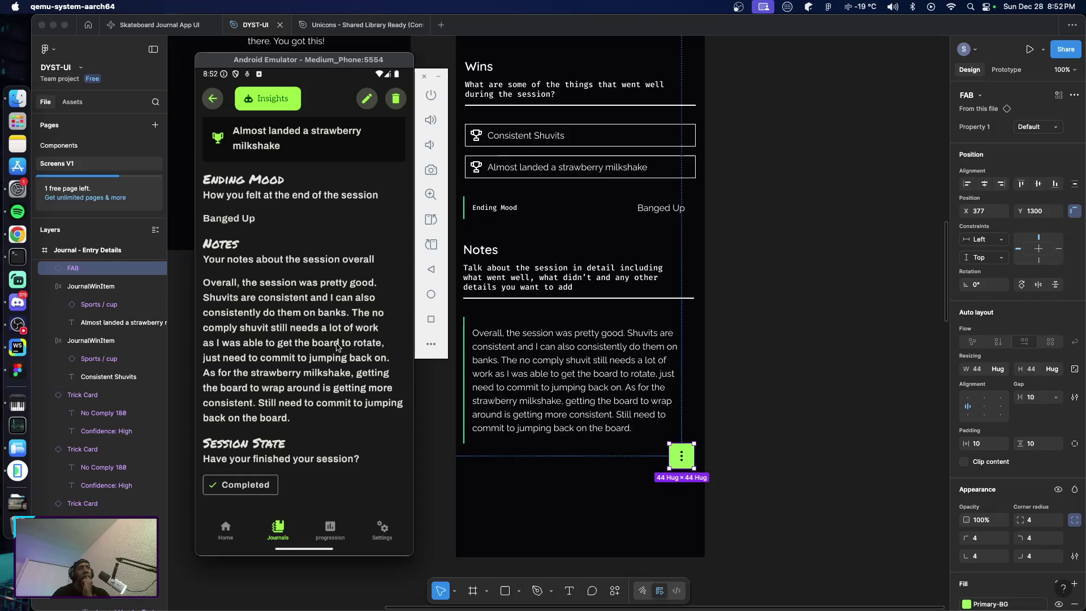
{"action": "scroll", "coordinate": [336, 328], "scroll_direction": "up", "scroll_amount": 1}
{"action": "scroll", "coordinate": [331, 327], "scroll_direction": "down", "scroll_amount": 1}
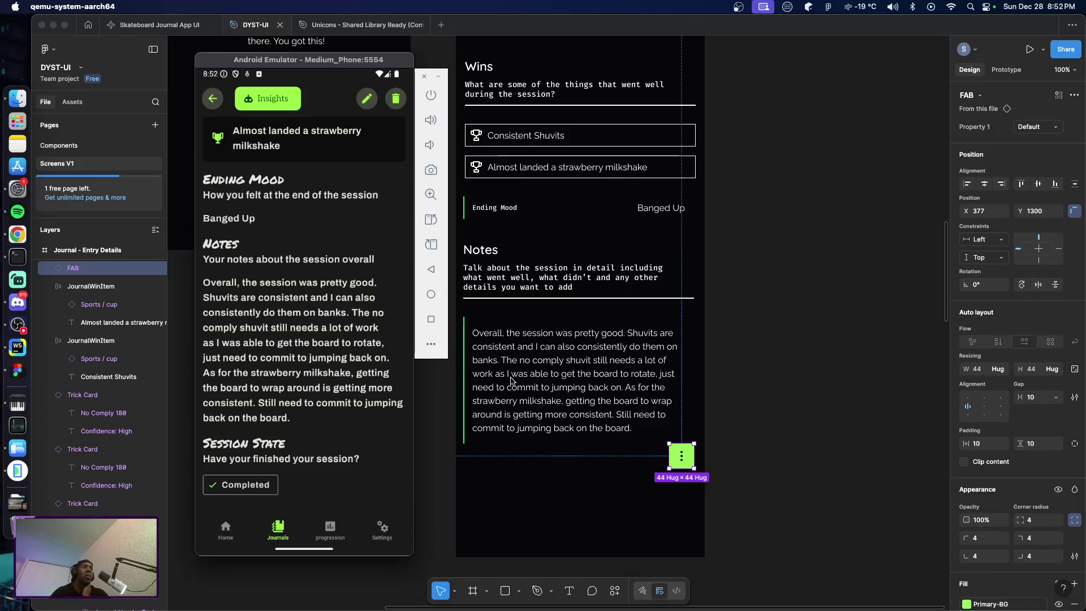
{"action": "scroll", "coordinate": [538, 385], "scroll_direction": "up", "scroll_amount": 10}
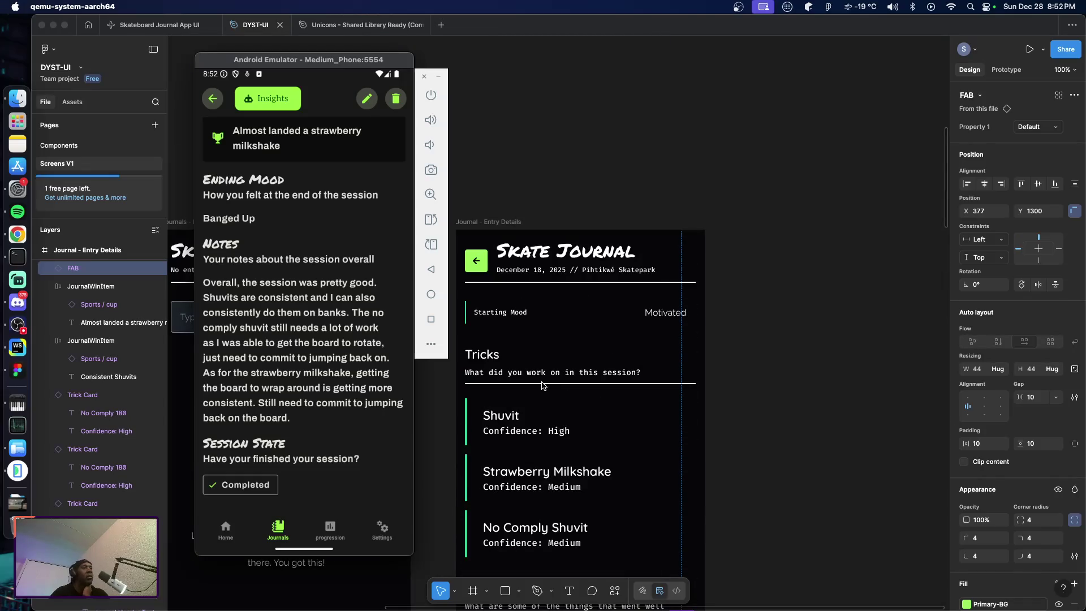
{"action": "scroll", "coordinate": [542, 384], "scroll_direction": "down", "scroll_amount": 4}
{"action": "scroll", "coordinate": [541, 384], "scroll_direction": "down", "scroll_amount": 4}
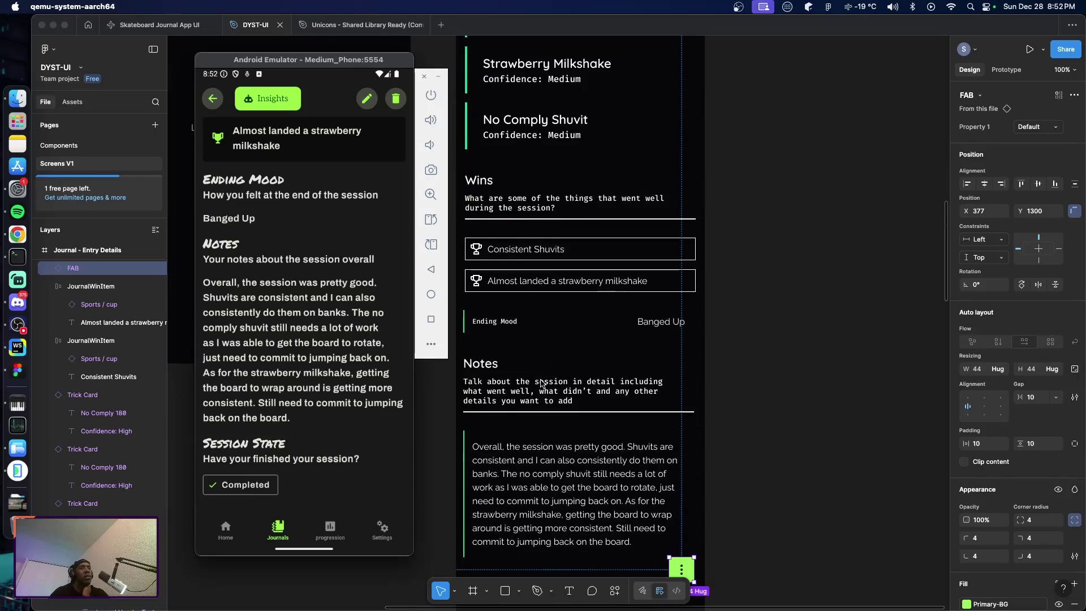
{"action": "scroll", "coordinate": [540, 384], "scroll_direction": "down", "scroll_amount": 3}
{"action": "scroll", "coordinate": [539, 384], "scroll_direction": "up", "scroll_amount": 1}
{"action": "scroll", "coordinate": [538, 385], "scroll_direction": "up", "scroll_amount": 1}
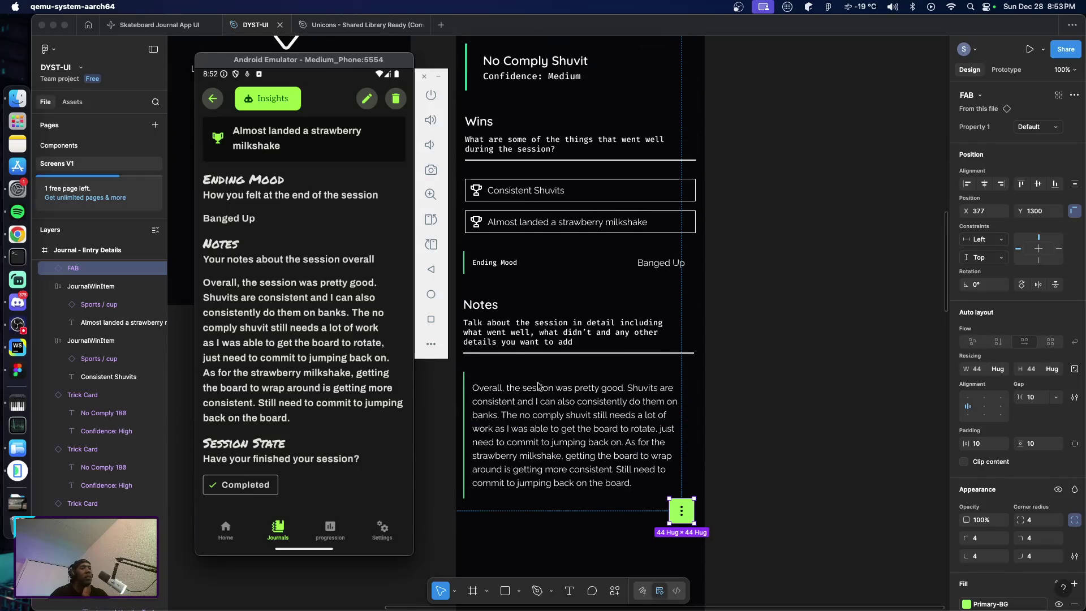
{"action": "scroll", "coordinate": [538, 387], "scroll_direction": "up", "scroll_amount": 1}
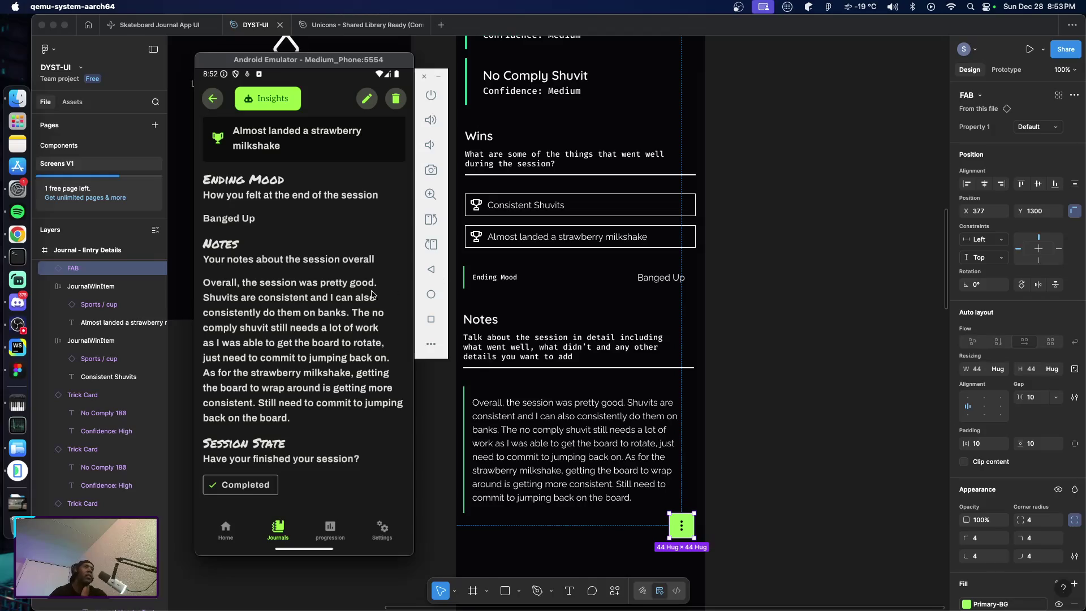
{"action": "scroll", "coordinate": [563, 286], "scroll_direction": "up", "scroll_amount": 5}
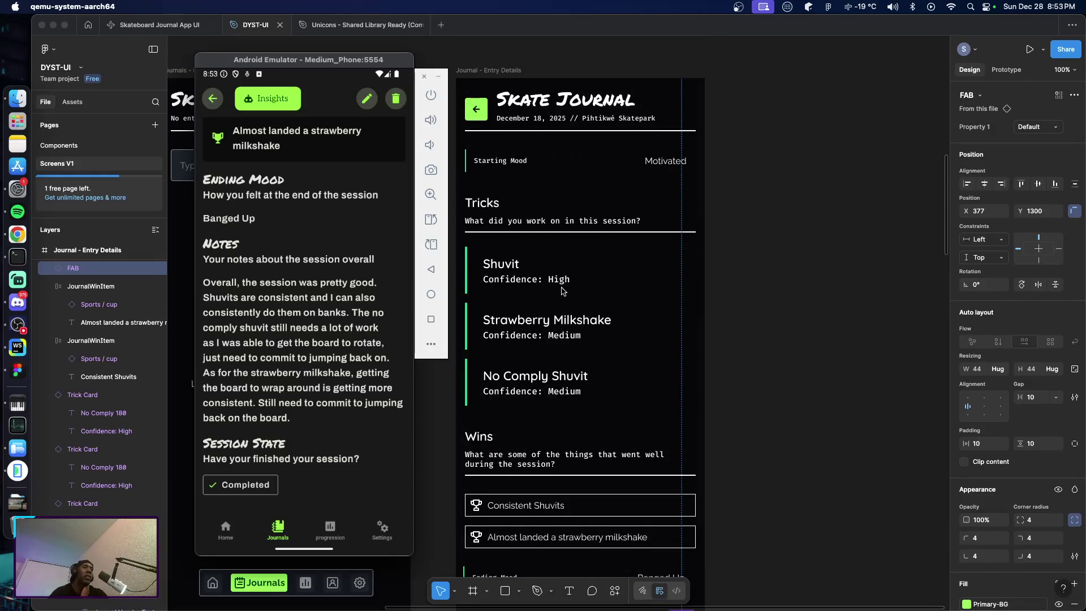
{"action": "scroll", "coordinate": [563, 290], "scroll_direction": "down", "scroll_amount": 3}
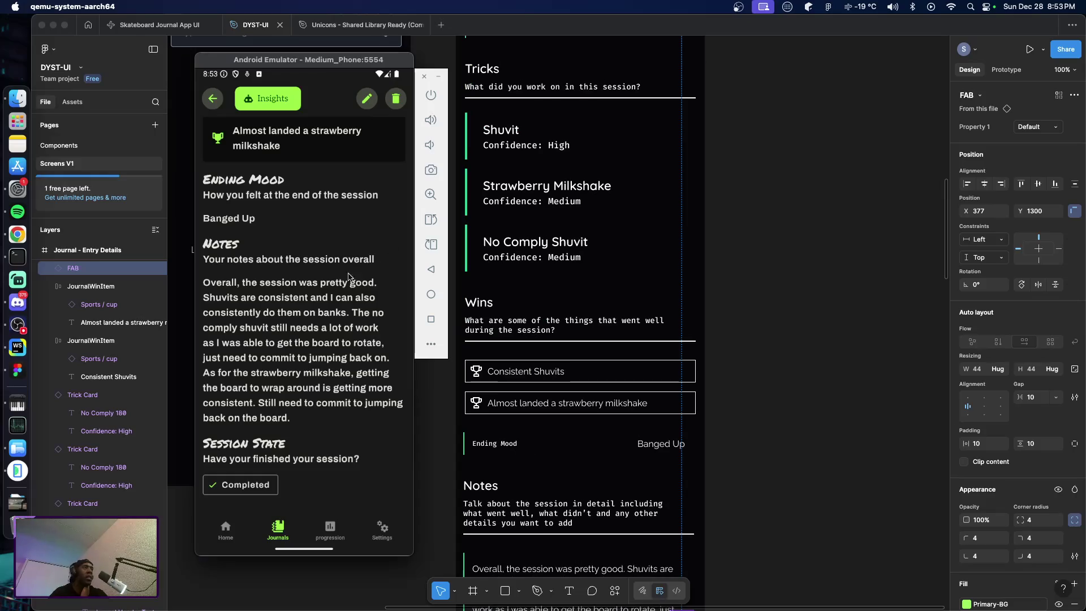
Keep scrolling the emulator app's entry details, then bring the Figma design back in front
{"action": "left_click_drag", "start_coordinate": [351, 283], "coordinate": [320, 423]}
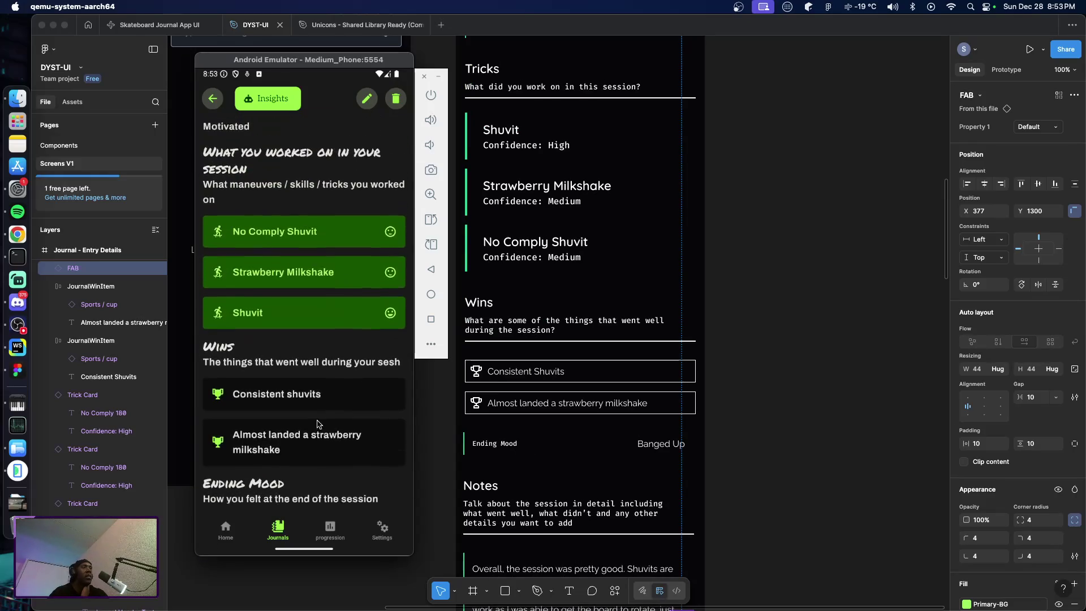
{"action": "scroll", "coordinate": [326, 331], "scroll_direction": "up", "scroll_amount": 2}
{"action": "scroll", "coordinate": [555, 302], "scroll_direction": "up", "scroll_amount": 1}
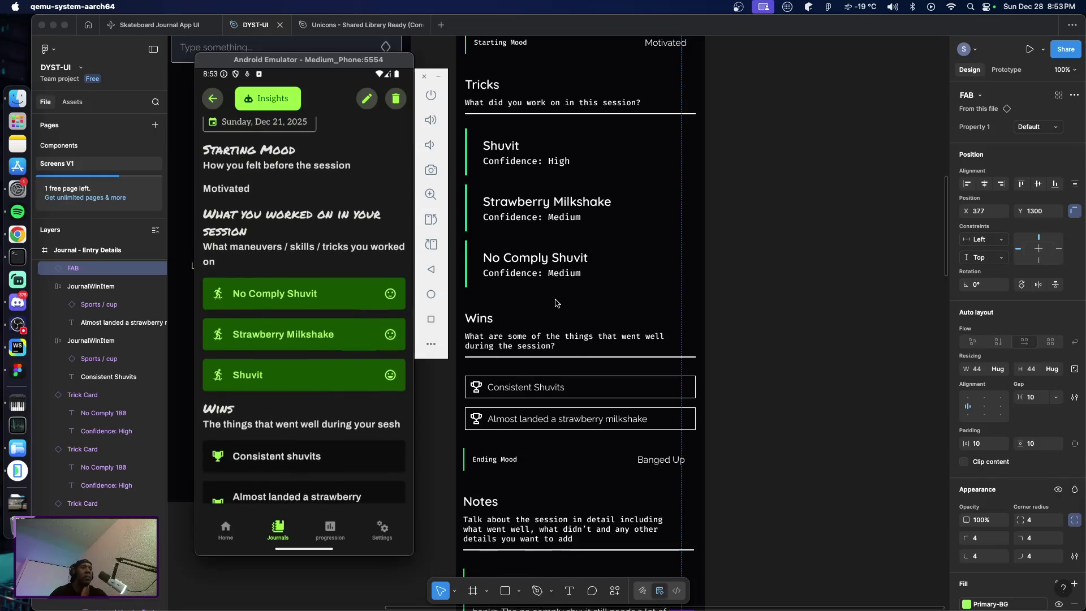
{"action": "scroll", "coordinate": [555, 303], "scroll_direction": "up", "scroll_amount": 3}
{"action": "scroll", "coordinate": [589, 249], "scroll_direction": "up", "scroll_amount": 2}
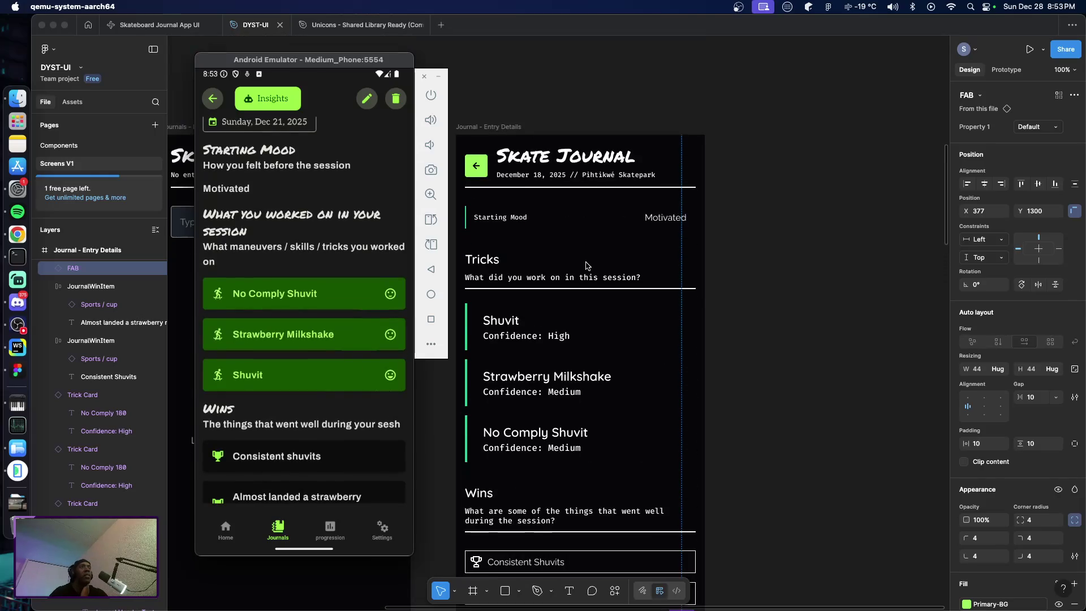
{"action": "scroll", "coordinate": [586, 266], "scroll_direction": "down", "scroll_amount": 1}
{"action": "scroll", "coordinate": [583, 270], "scroll_direction": "down", "scroll_amount": 1}
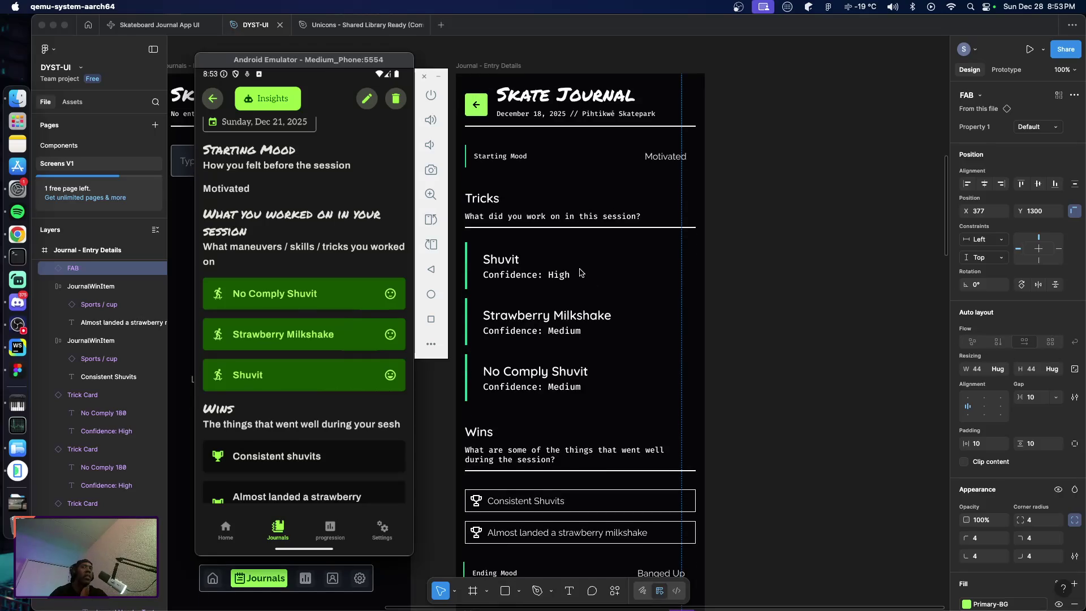
{"action": "scroll", "coordinate": [580, 271], "scroll_direction": "down", "scroll_amount": 2}
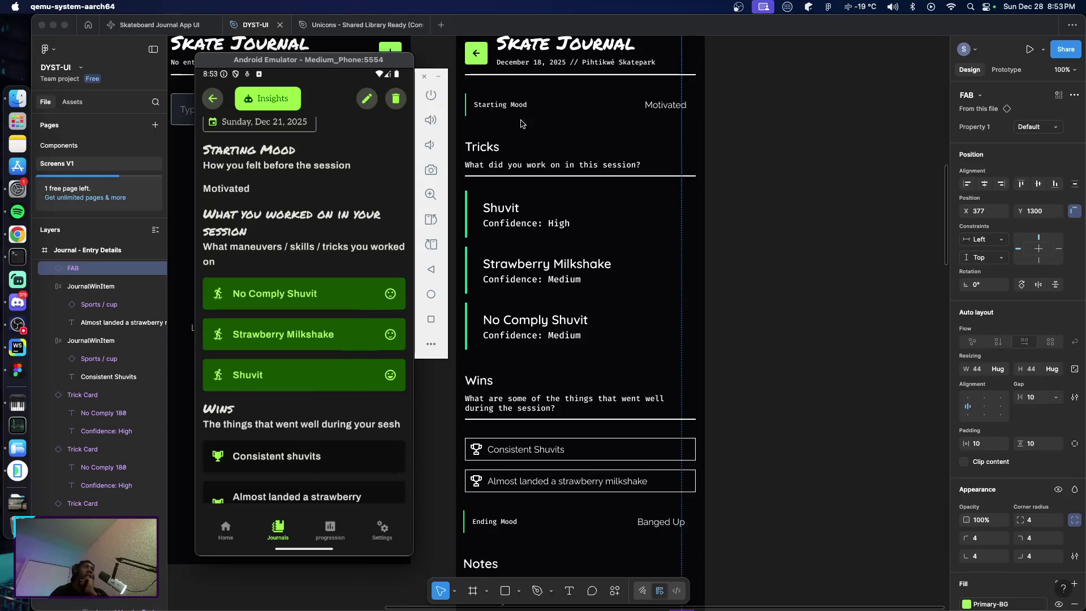
{"action": "scroll", "coordinate": [540, 166], "scroll_direction": "up", "scroll_amount": 1}
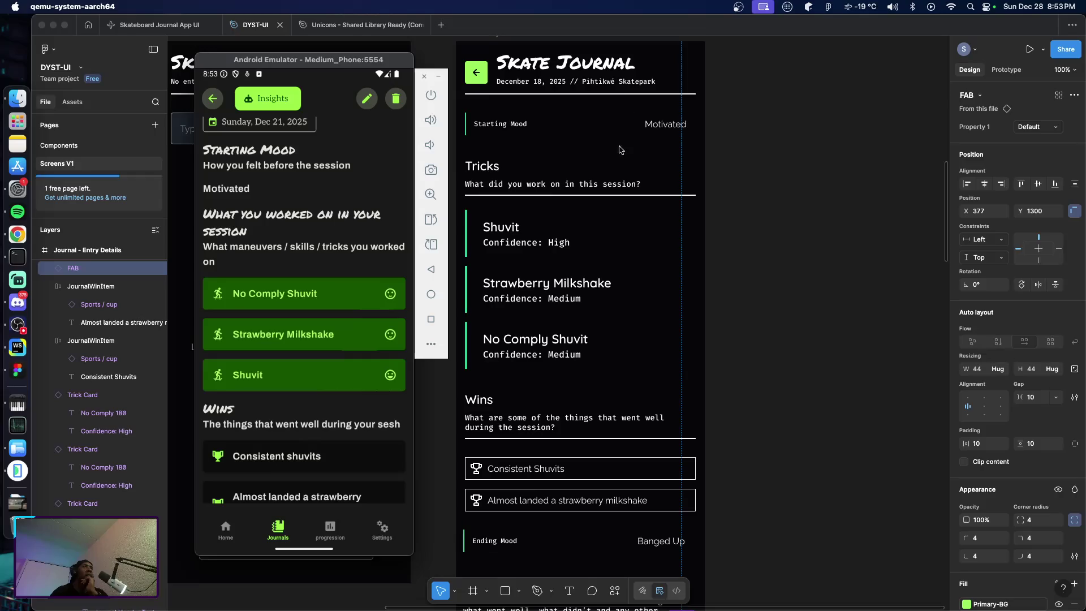
{"action": "scroll", "coordinate": [630, 280], "scroll_direction": "down", "scroll_amount": 5}
{"action": "scroll", "coordinate": [629, 281], "scroll_direction": "up", "scroll_amount": 5}
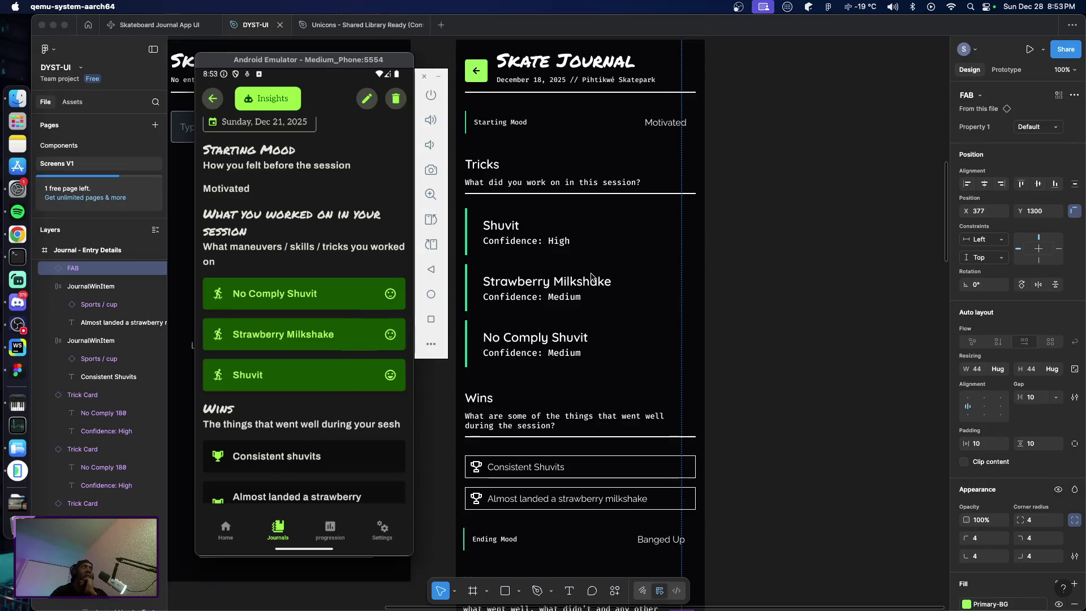
{"action": "scroll", "coordinate": [606, 322], "scroll_direction": "down", "scroll_amount": 12}
{"action": "left_click", "coordinate": [781, 412]}
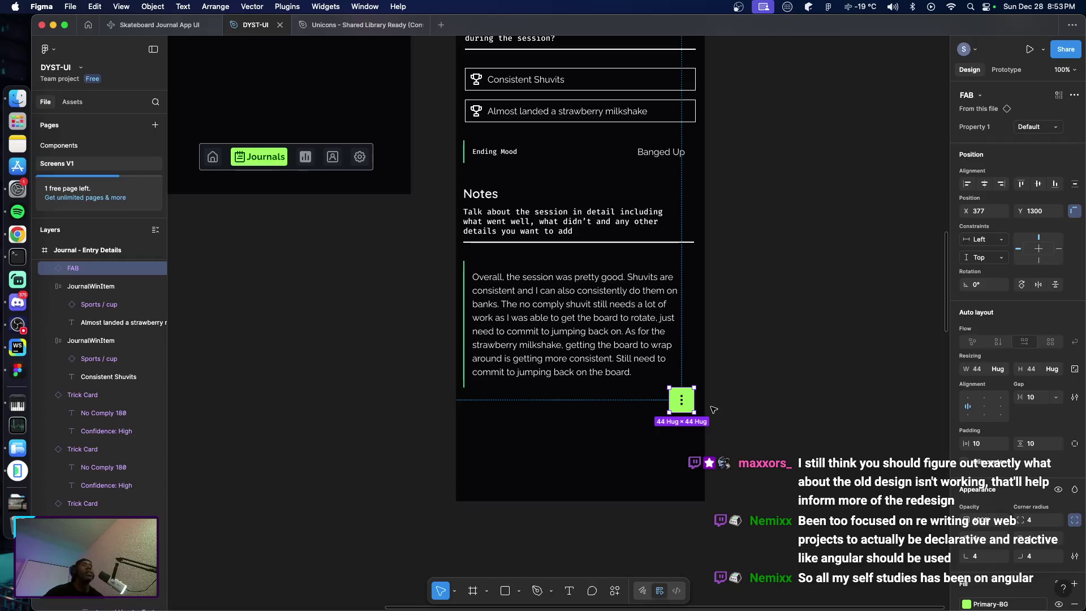
Select and deselect the Notes section group in the Figma entry-details frame
{"action": "scroll", "coordinate": [666, 404], "scroll_direction": "up", "scroll_amount": 5}
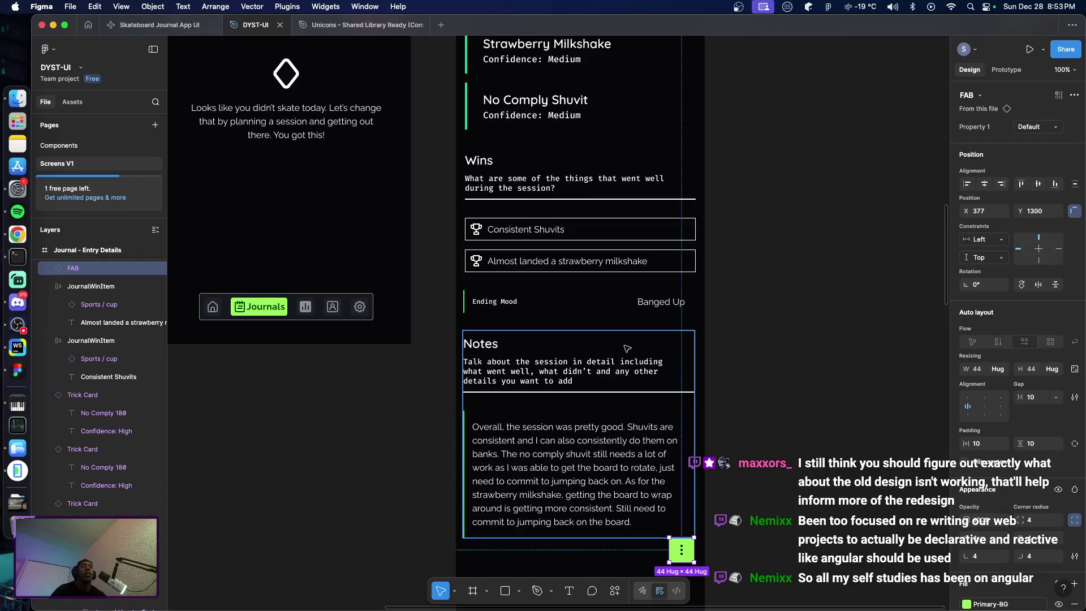
{"action": "left_click", "coordinate": [645, 454]}
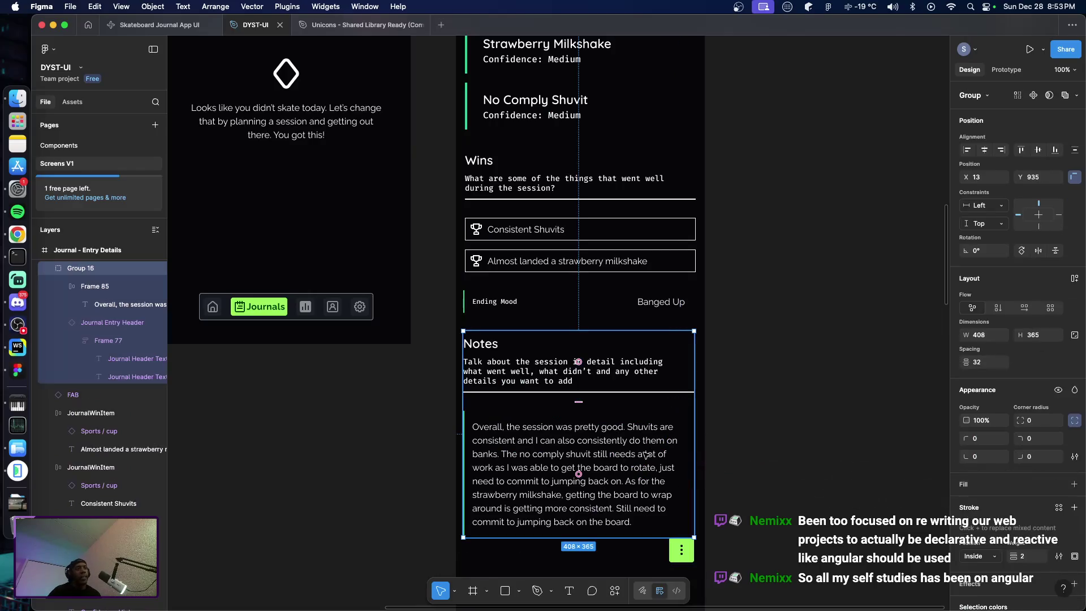
{"action": "left_click", "coordinate": [762, 439]}
Scroll the emulator app's entry screen, then return to Figma's Components page
{"action": "key", "text": "super+Tab"}
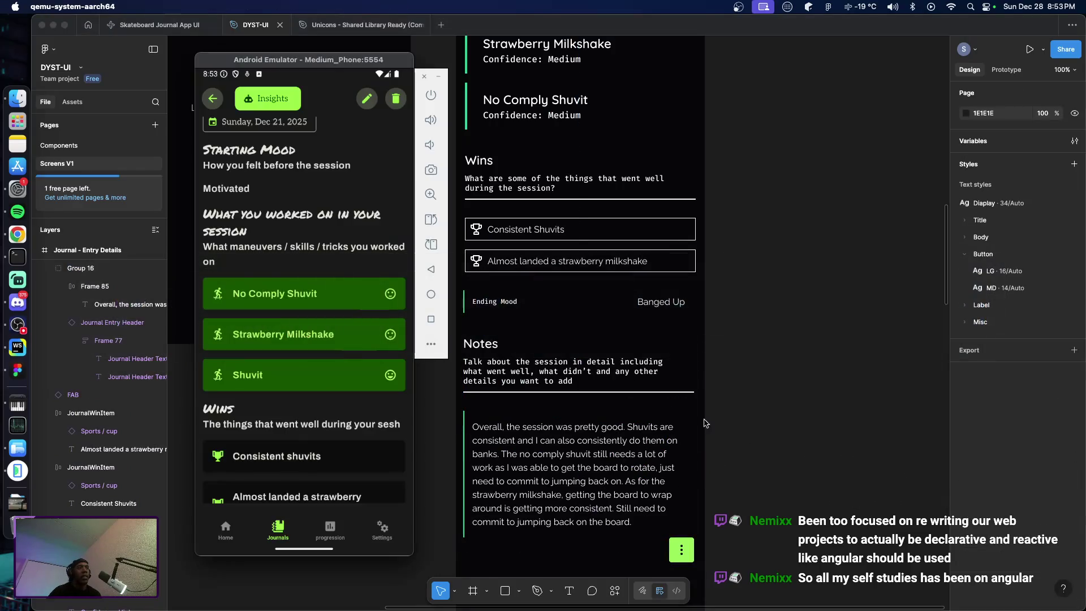
{"action": "scroll", "coordinate": [325, 219], "scroll_direction": "up", "scroll_amount": 1}
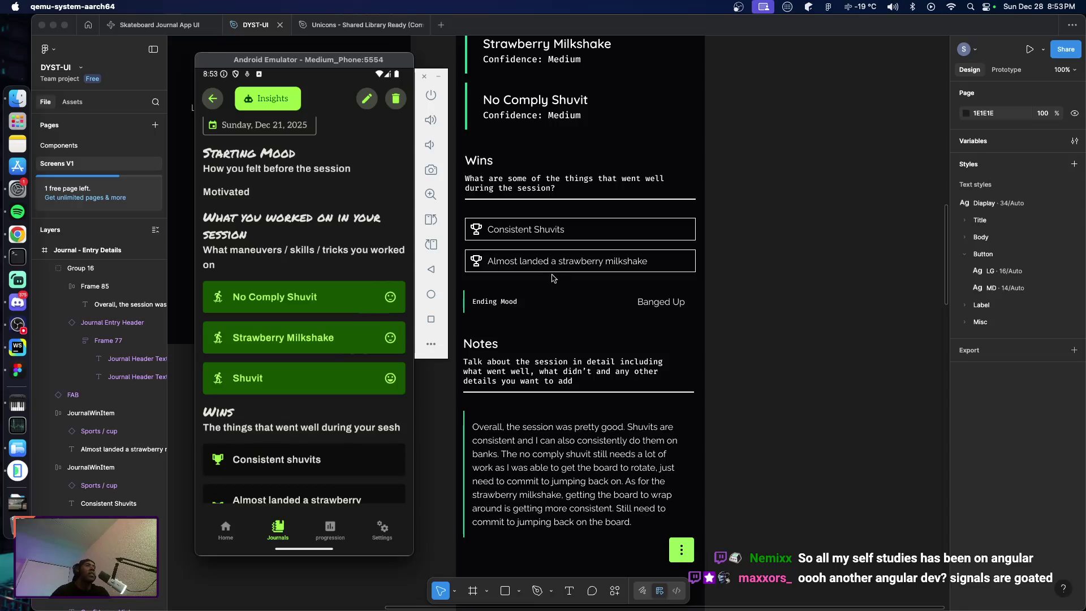
{"action": "scroll", "coordinate": [560, 284], "scroll_direction": "up", "scroll_amount": 3}
{"action": "scroll", "coordinate": [562, 287], "scroll_direction": "up", "scroll_amount": 5}
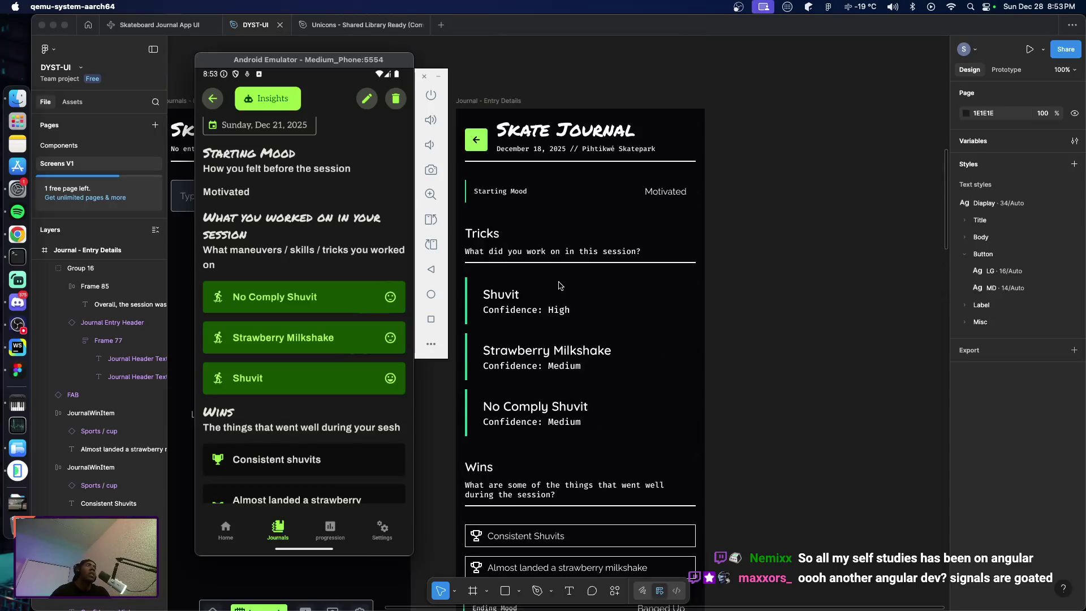
{"action": "scroll", "coordinate": [563, 290], "scroll_direction": "down", "scroll_amount": 5}
{"action": "scroll", "coordinate": [564, 290], "scroll_direction": "up", "scroll_amount": 1}
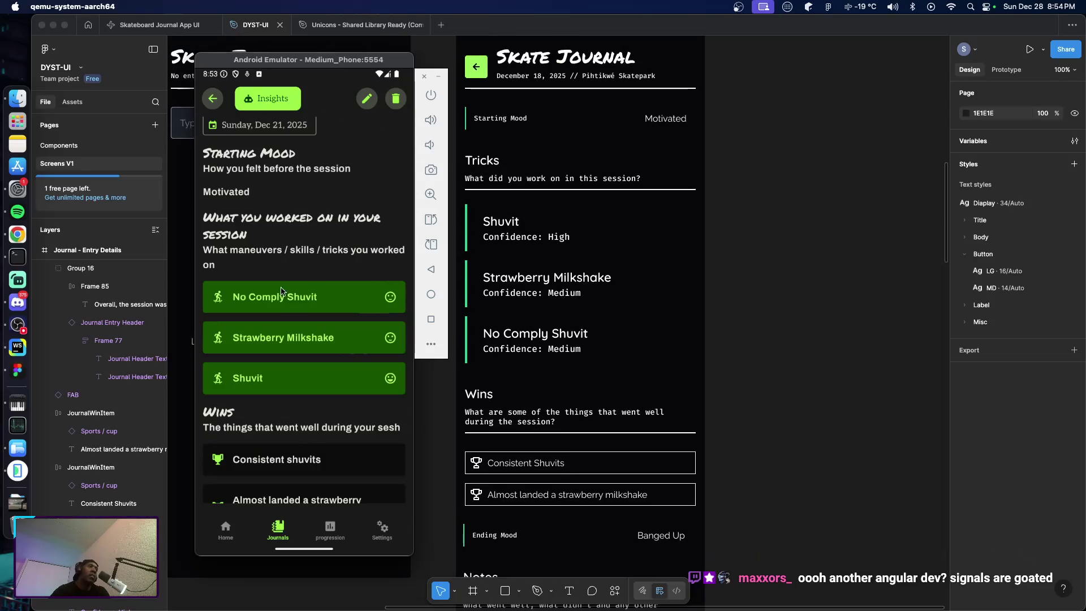
{"action": "scroll", "coordinate": [317, 241], "scroll_direction": "down", "scroll_amount": 1}
{"action": "scroll", "coordinate": [317, 242], "scroll_direction": "down", "scroll_amount": 4}
{"action": "scroll", "coordinate": [312, 283], "scroll_direction": "down", "scroll_amount": 2}
{"action": "scroll", "coordinate": [306, 325], "scroll_direction": "up", "scroll_amount": 2}
{"action": "scroll", "coordinate": [306, 326], "scroll_direction": "down", "scroll_amount": 2}
{"action": "scroll", "coordinate": [311, 283], "scroll_direction": "up", "scroll_amount": 2}
{"action": "scroll", "coordinate": [317, 237], "scroll_direction": "down", "scroll_amount": 3}
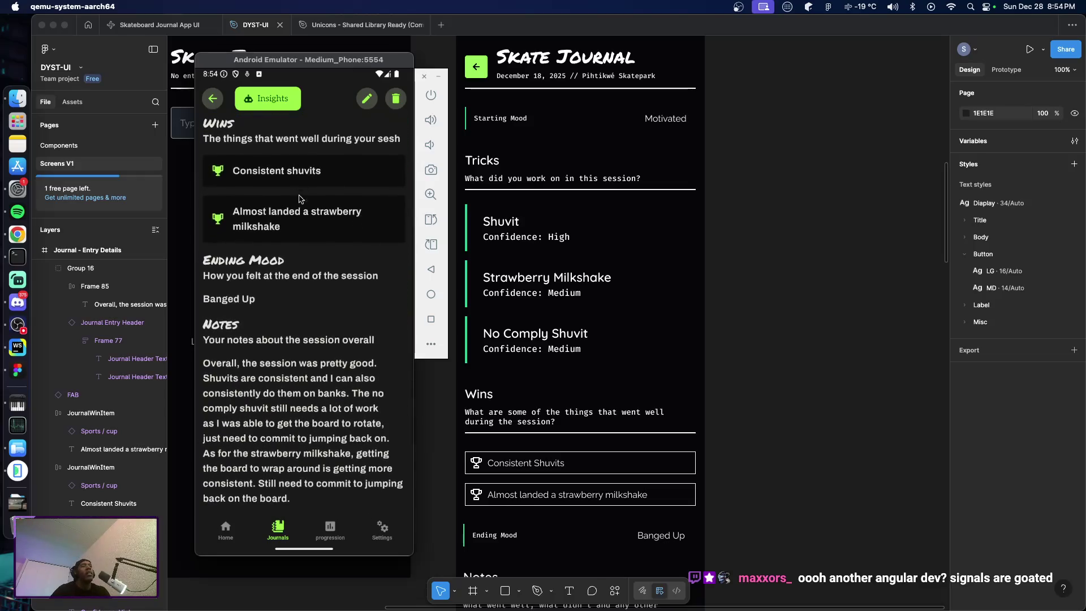
{"action": "scroll", "coordinate": [327, 199], "scroll_direction": "down", "scroll_amount": 2}
{"action": "scroll", "coordinate": [326, 238], "scroll_direction": "up", "scroll_amount": 5}
{"action": "scroll", "coordinate": [323, 283], "scroll_direction": "up", "scroll_amount": 1}
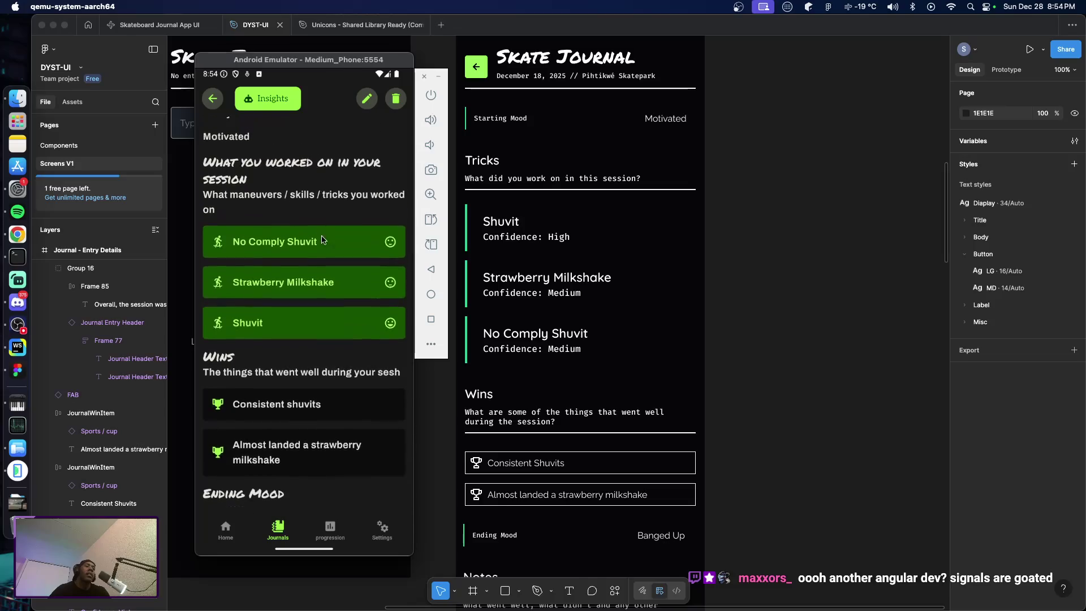
{"action": "scroll", "coordinate": [320, 323], "scroll_direction": "up", "scroll_amount": 2}
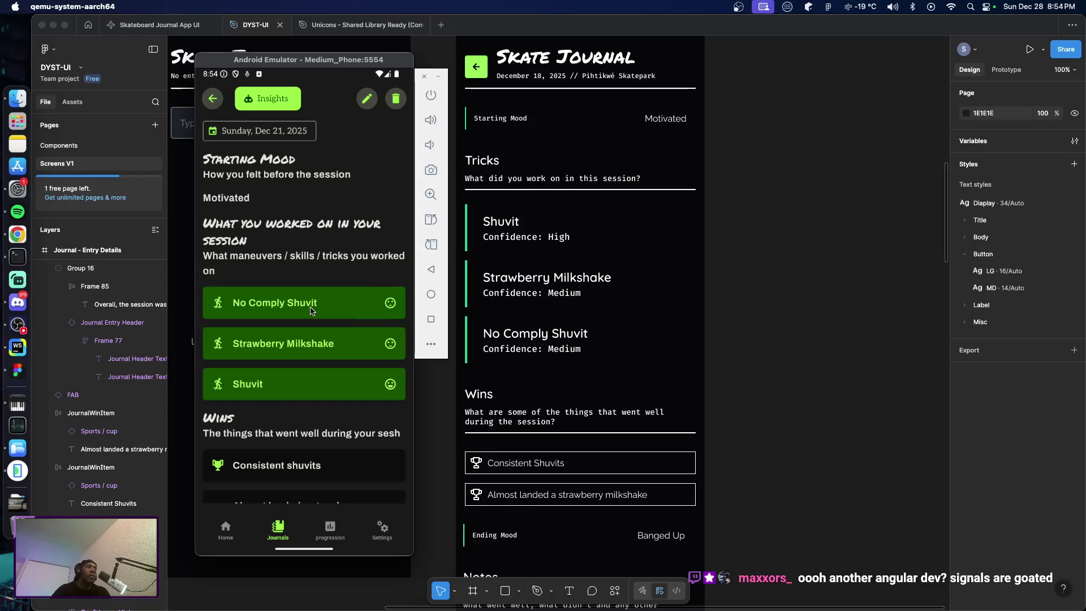
{"action": "scroll", "coordinate": [297, 271], "scroll_direction": "down", "scroll_amount": 4}
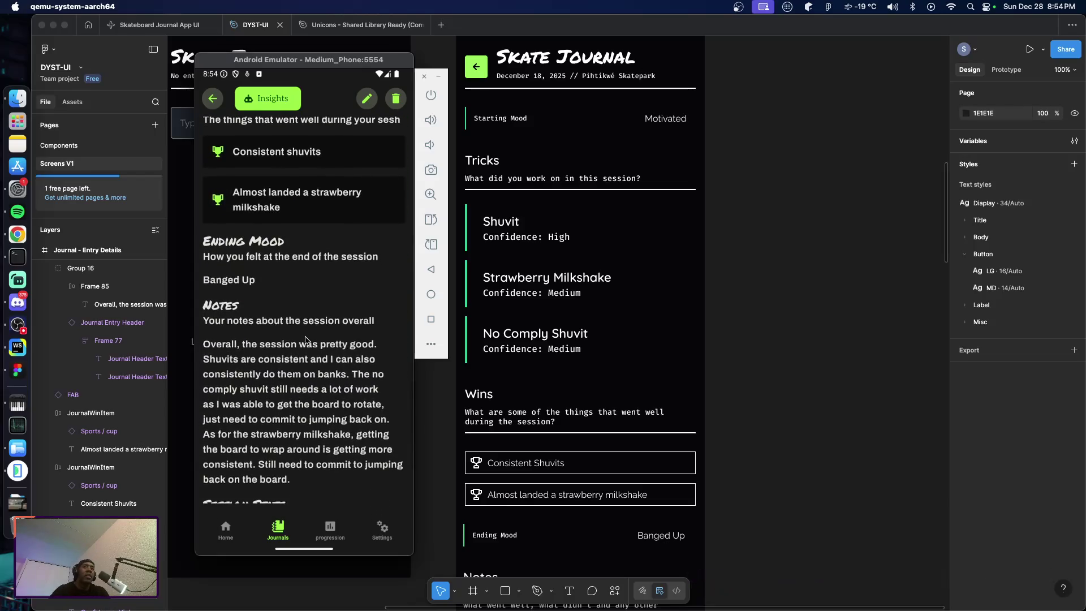
{"action": "scroll", "coordinate": [304, 379], "scroll_direction": "down", "scroll_amount": 1}
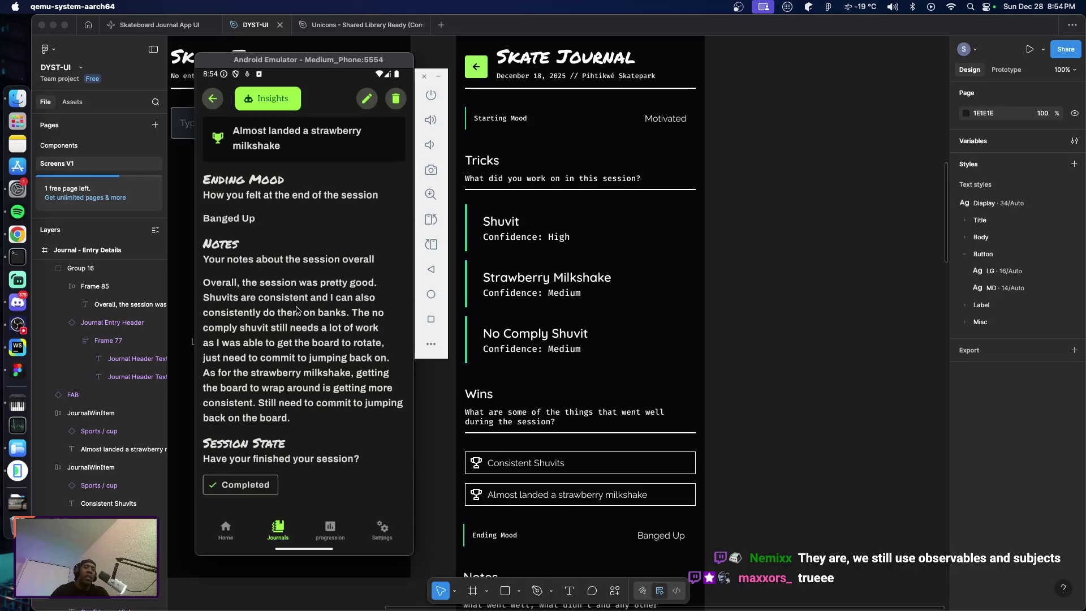
{"action": "scroll", "coordinate": [294, 275], "scroll_direction": "up", "scroll_amount": 6}
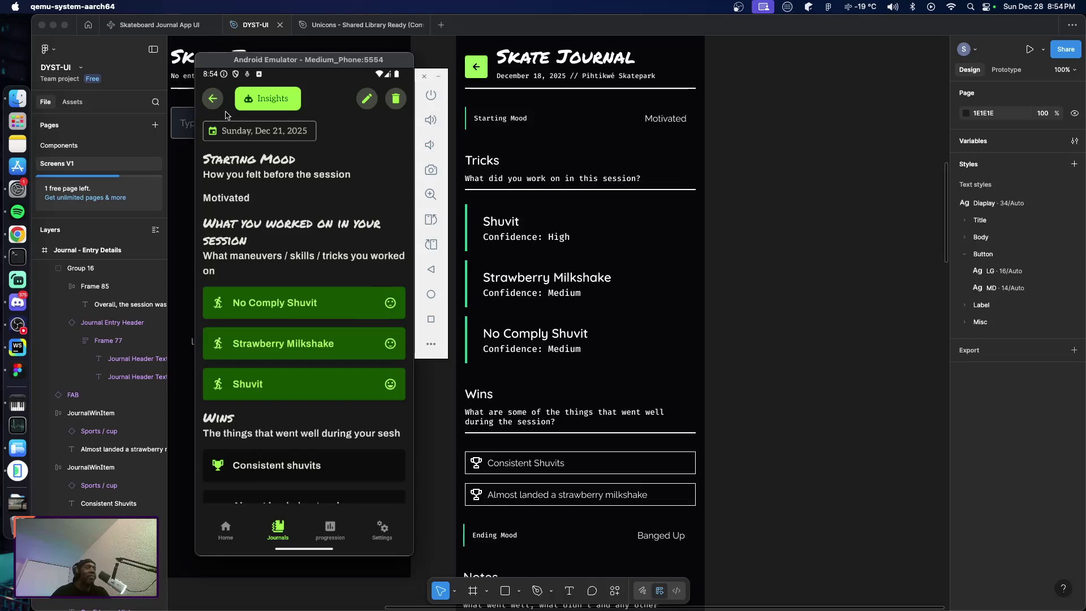
{"action": "scroll", "coordinate": [563, 322], "scroll_direction": "down", "scroll_amount": 3}
{"action": "scroll", "coordinate": [564, 322], "scroll_direction": "down", "scroll_amount": 3}
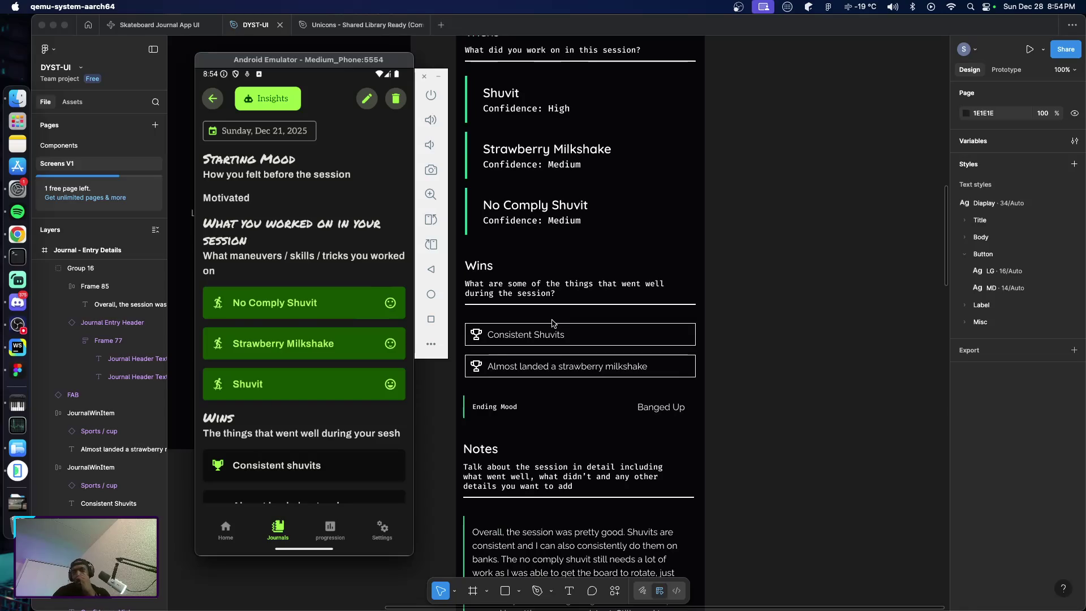
{"action": "scroll", "coordinate": [568, 342], "scroll_direction": "down", "scroll_amount": 7}
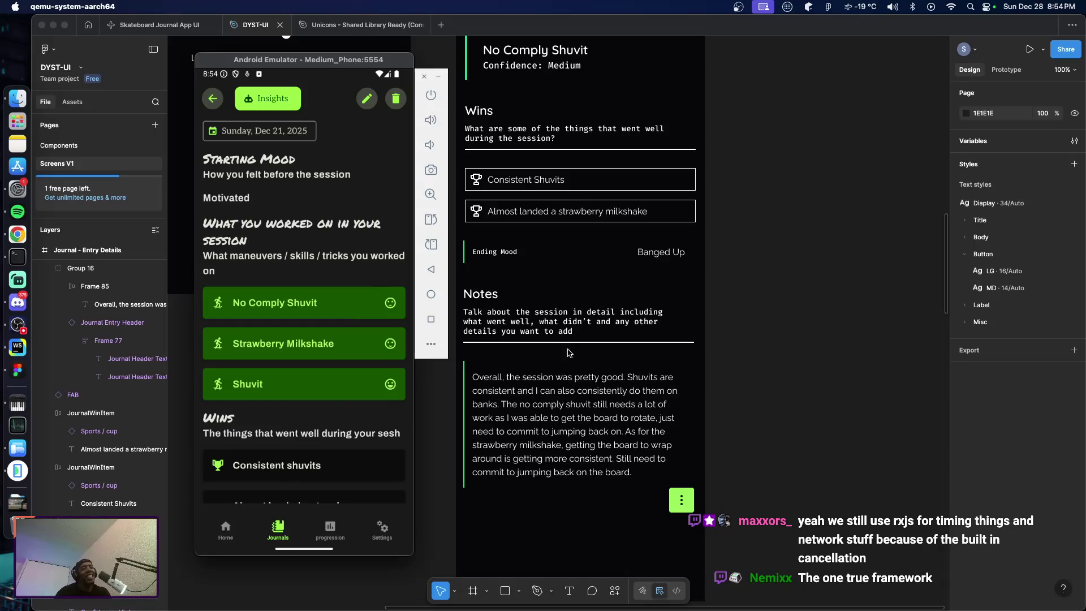
{"action": "left_click", "coordinate": [543, 418]}
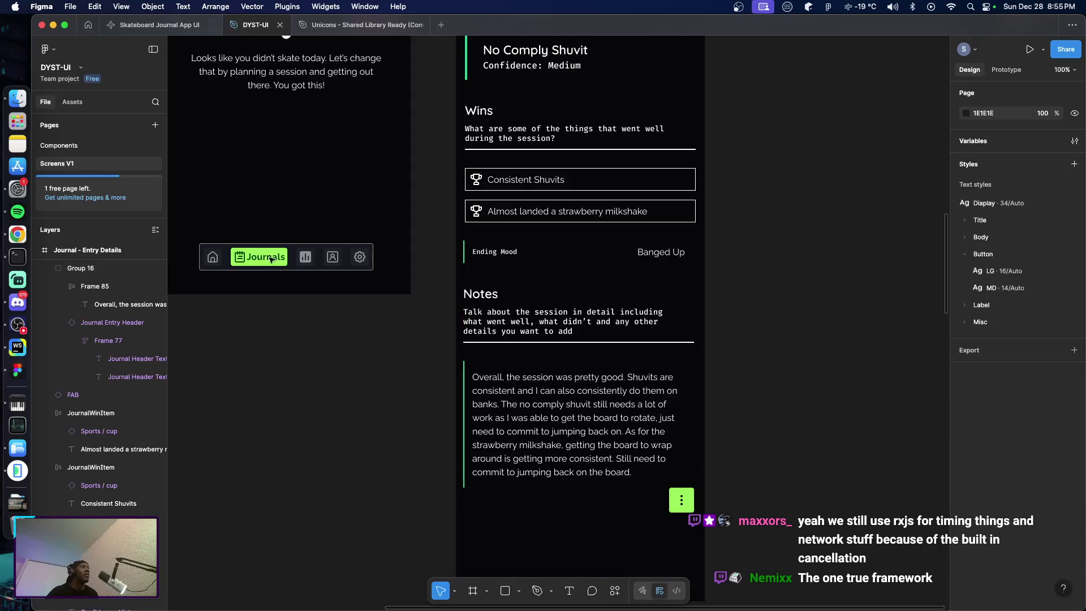
{"action": "left_click", "coordinate": [66, 146]}
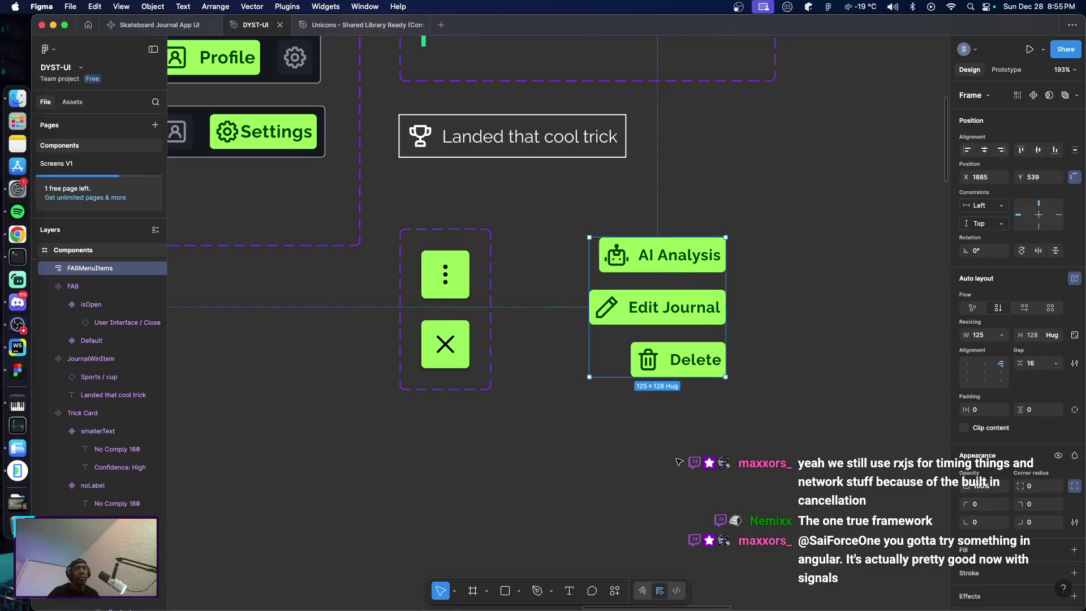
Drag the FABMenuItems stack down beside the FAB on the Screens V1 entry screen
{"action": "left_click", "coordinate": [66, 164]}
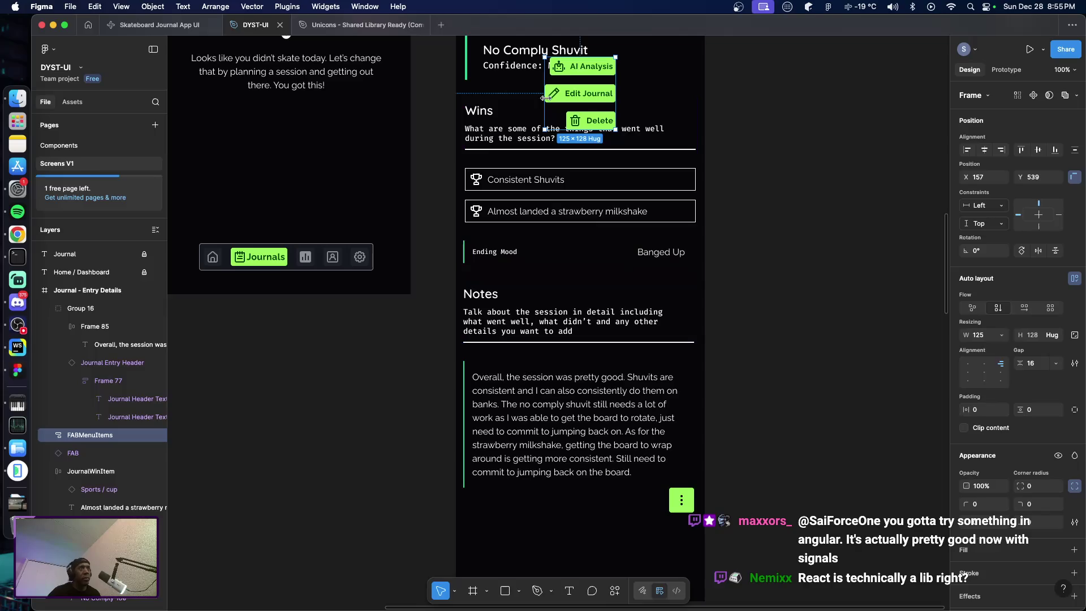
{"action": "left_click", "coordinate": [659, 450]}
{"action": "left_click_drag", "start_coordinate": [659, 450], "coordinate": [618, 508]}
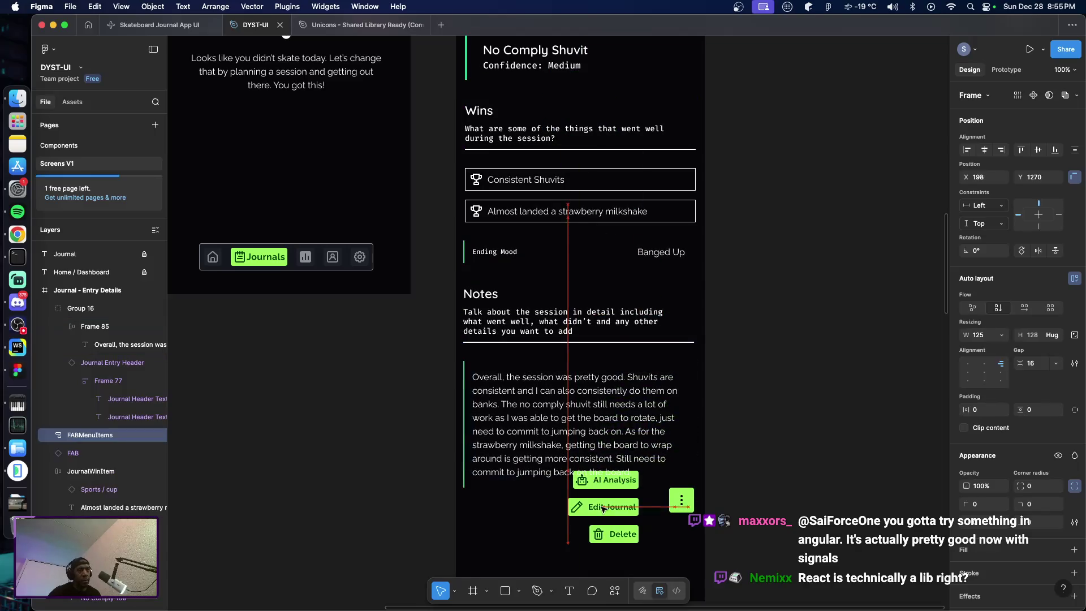
Nudge the menu items up and right so they sit just above the FAB
{"action": "key", "text": "shift+Up"}
{"action": "key", "text": "shift+Up"}
{"action": "key", "text": "shift+Up"}
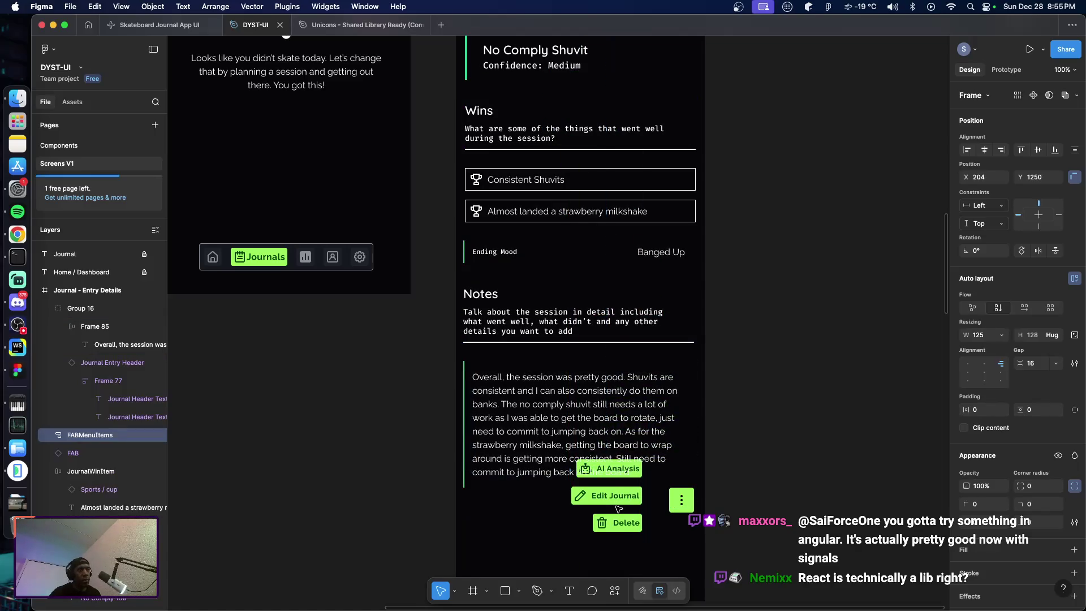
{"action": "key", "text": "shift+Up"}
{"action": "key", "text": "shift+Up"}
{"action": "key", "text": "shift+Right"}
{"action": "key", "text": "shift+Right"}
{"action": "key", "text": "shift+Right"}
{"action": "key", "text": "shift+Up"}
{"action": "key", "text": "shift+Up"}
{"action": "key", "text": "shift+Right"}
{"action": "key", "text": "shift+Right"}
{"action": "key", "text": "shift+Up"}
{"action": "key", "text": "shift+Right"}
{"action": "key", "text": "shift+Up"}
{"action": "key", "text": "shift+Up"}
{"action": "key", "text": "shift+Up"}
{"action": "key", "text": "shift+Right"}
{"action": "key", "text": "shift+Right"}
{"action": "key", "text": "shift+Right"}
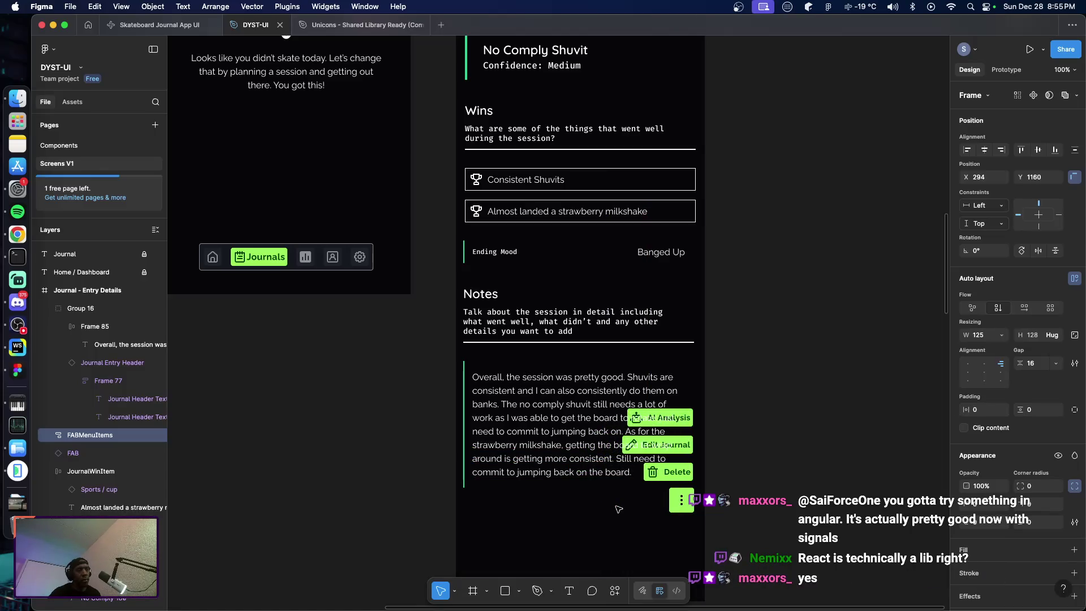
Send the Notes block group back three levels behind the menu items
{"action": "left_click", "coordinate": [574, 464]}
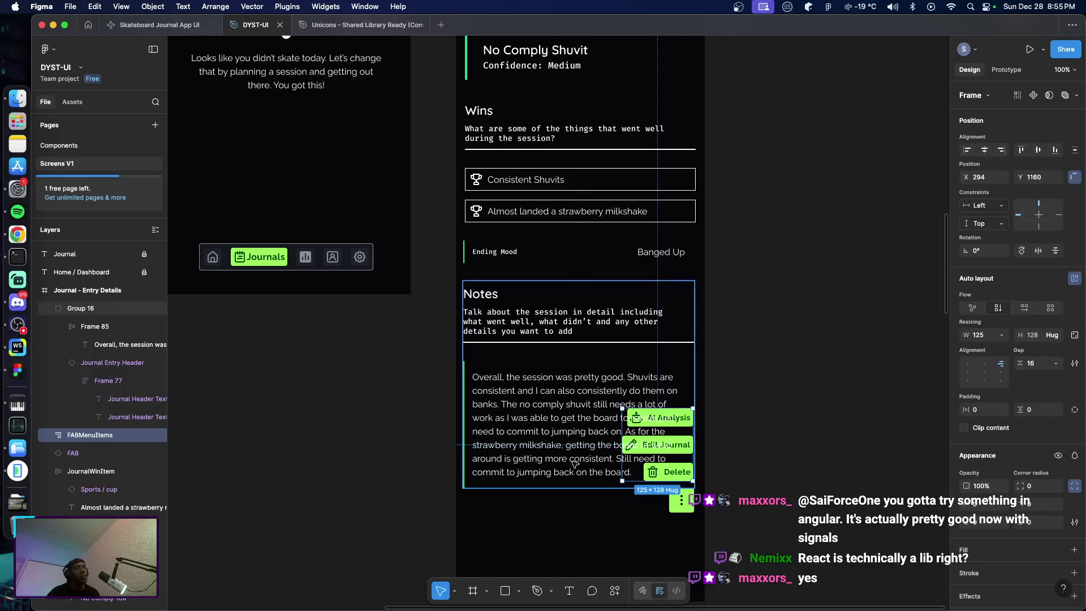
{"action": "key", "text": "super+bracketleft"}
{"action": "key", "text": "super+bracketleft"}
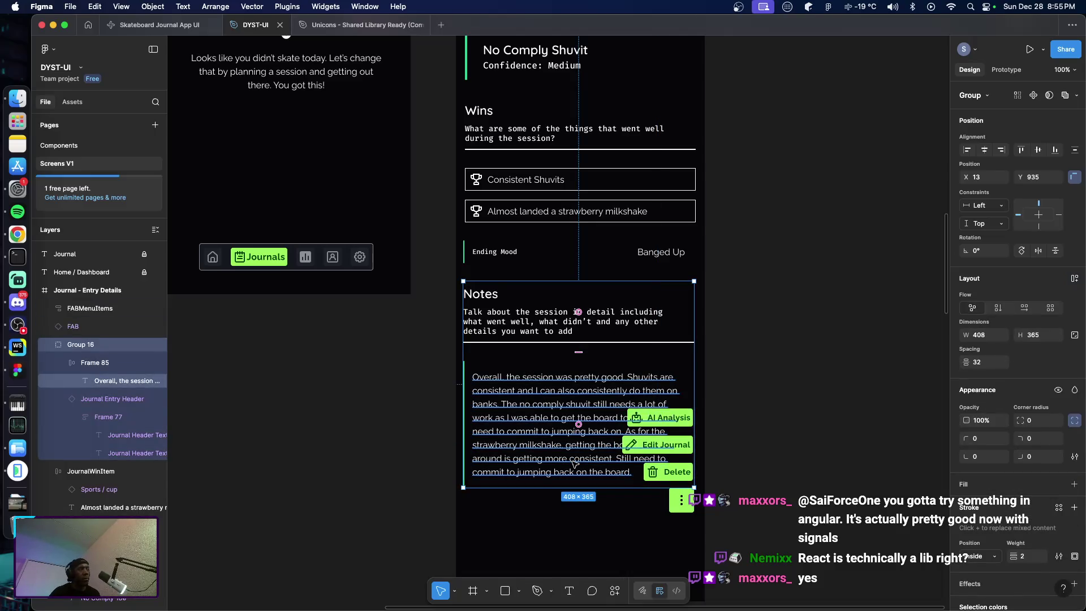
{"action": "key", "text": "super+bracketleft"}
{"action": "key", "text": "super+bracketleft"}
{"action": "key", "text": "super+bracketleft"}
{"action": "key", "text": "super+bracketleft"}
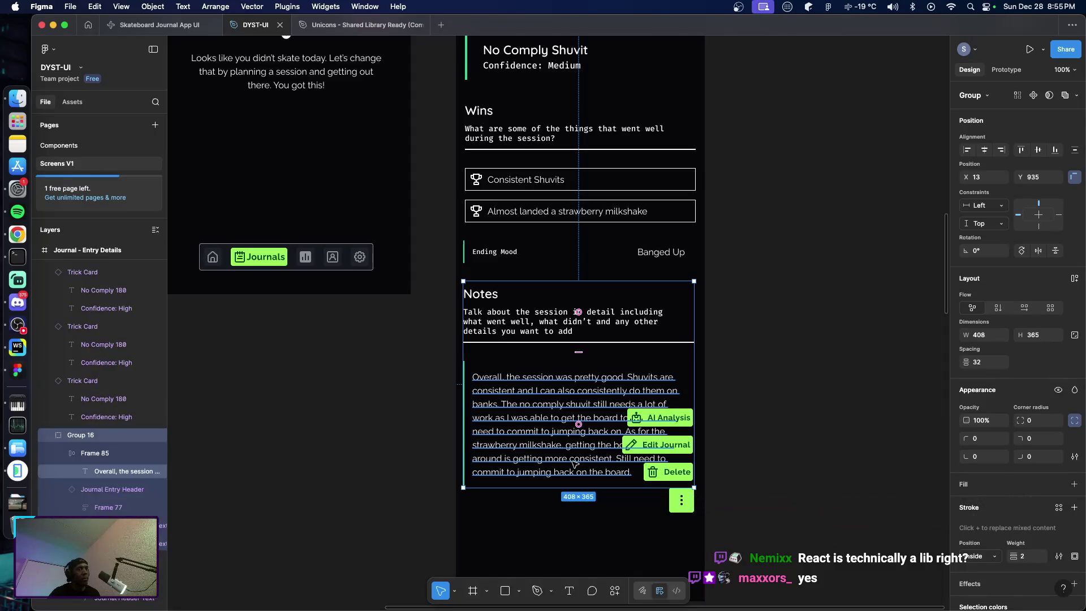
{"action": "key", "text": "super+bracketleft"}
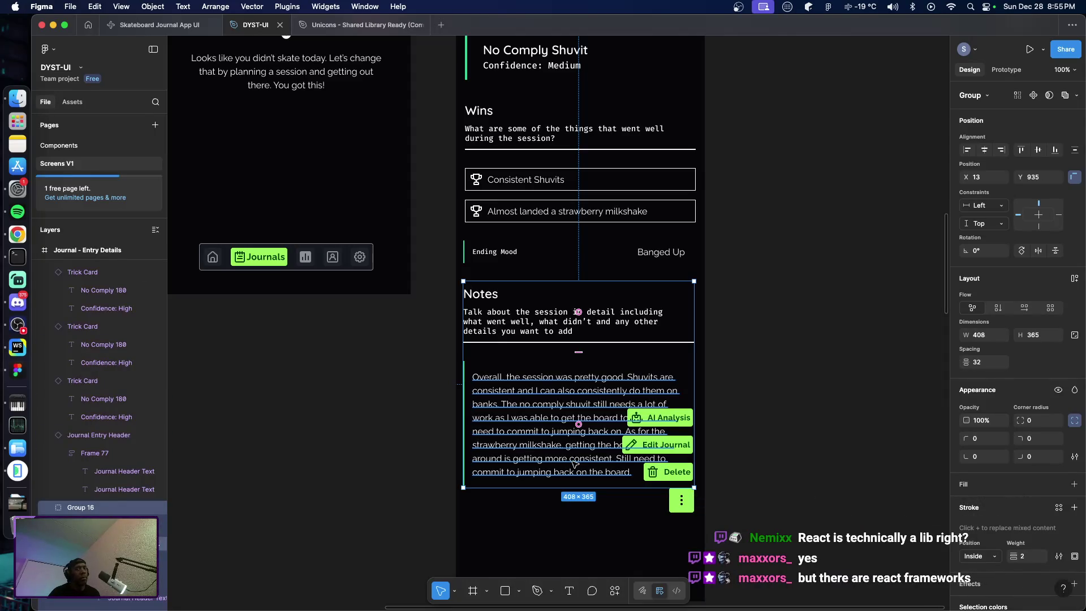
{"action": "key", "text": "Escape"}
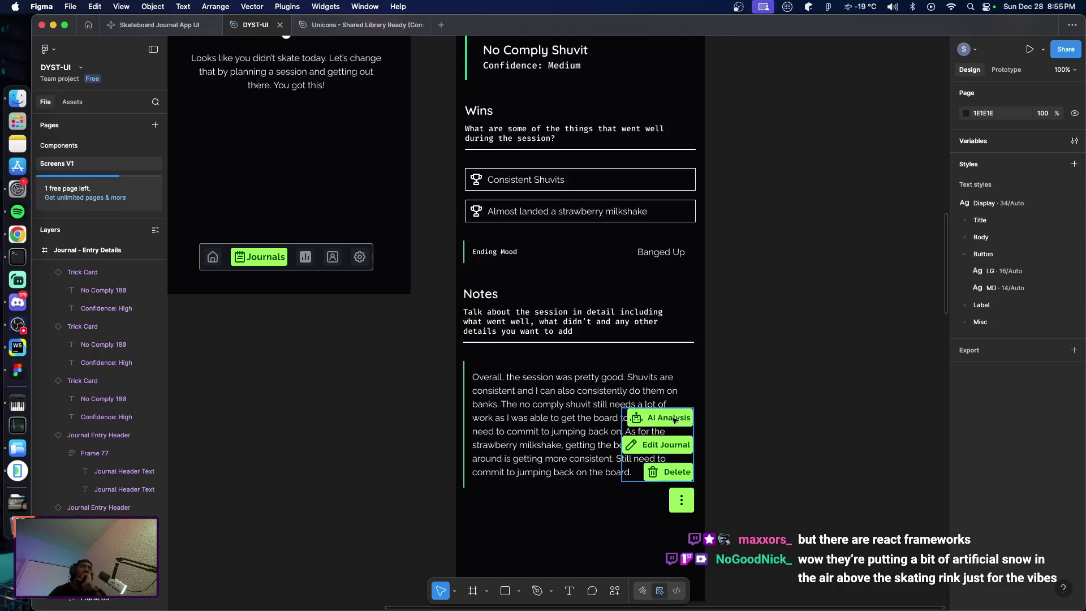
Give the FABMenuItems group 16 horizontal and 16 vertical padding
{"action": "left_click", "coordinate": [658, 436]}
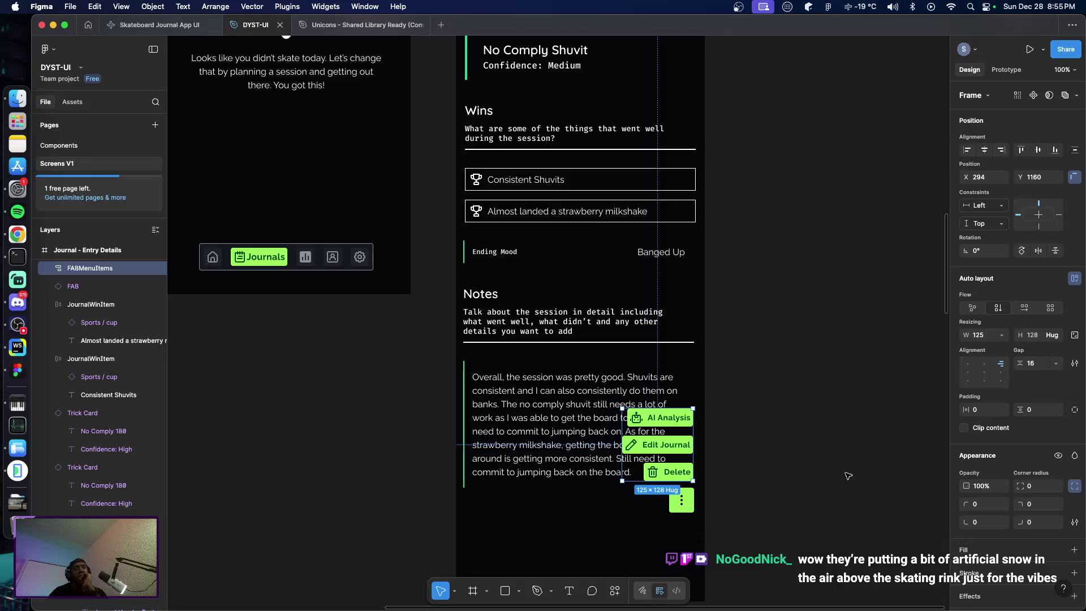
{"action": "scroll", "coordinate": [848, 477], "scroll_direction": "down", "scroll_amount": 1}
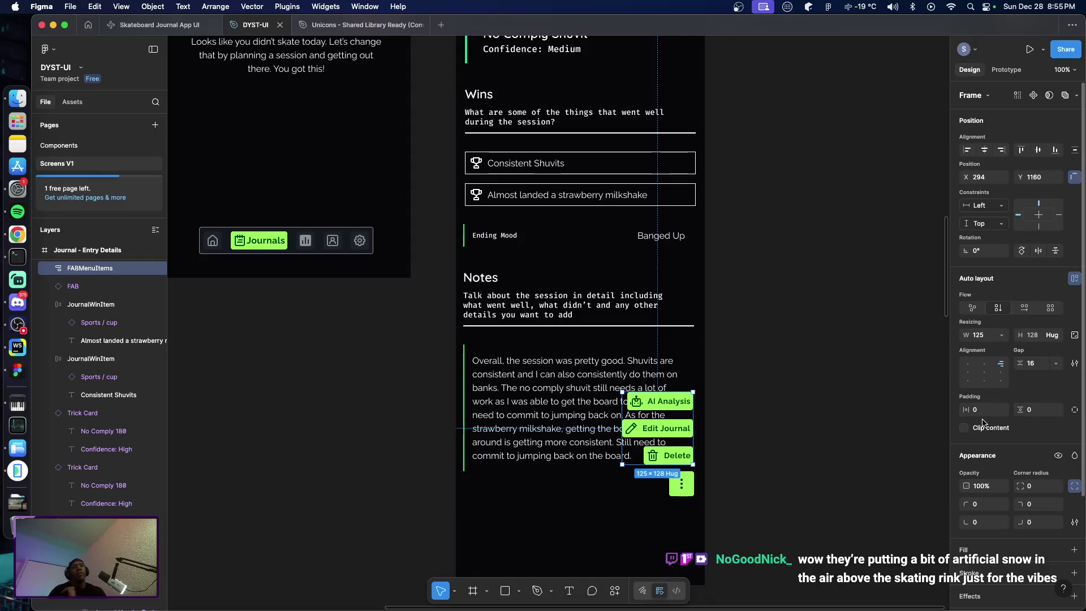
{"action": "left_click", "coordinate": [984, 412]}
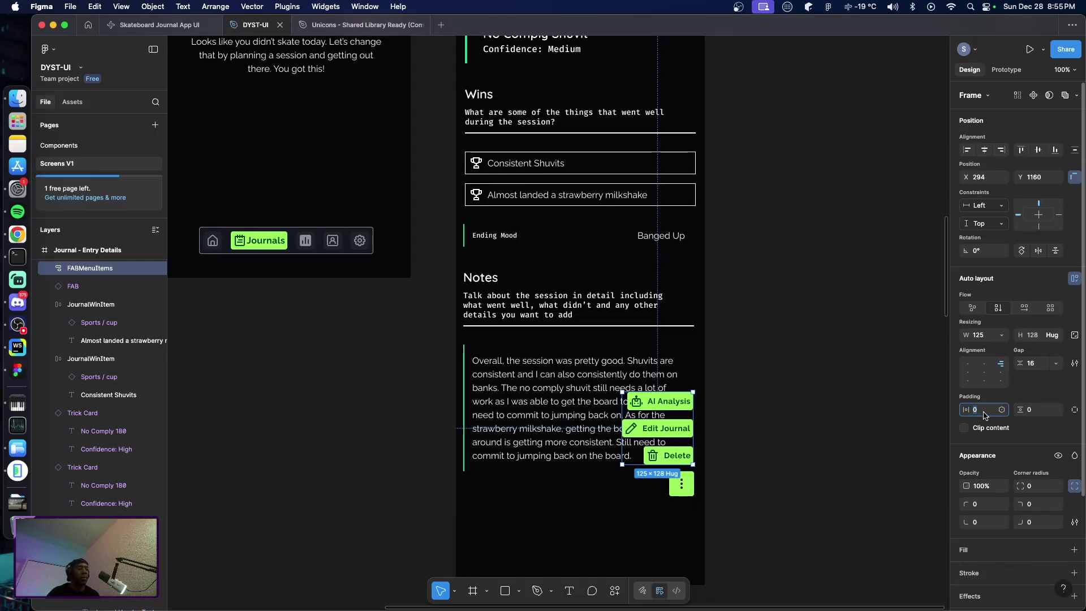
{"action": "type", "text": "16"}
{"action": "key", "text": "Tab"}
{"action": "type", "text": "16"}
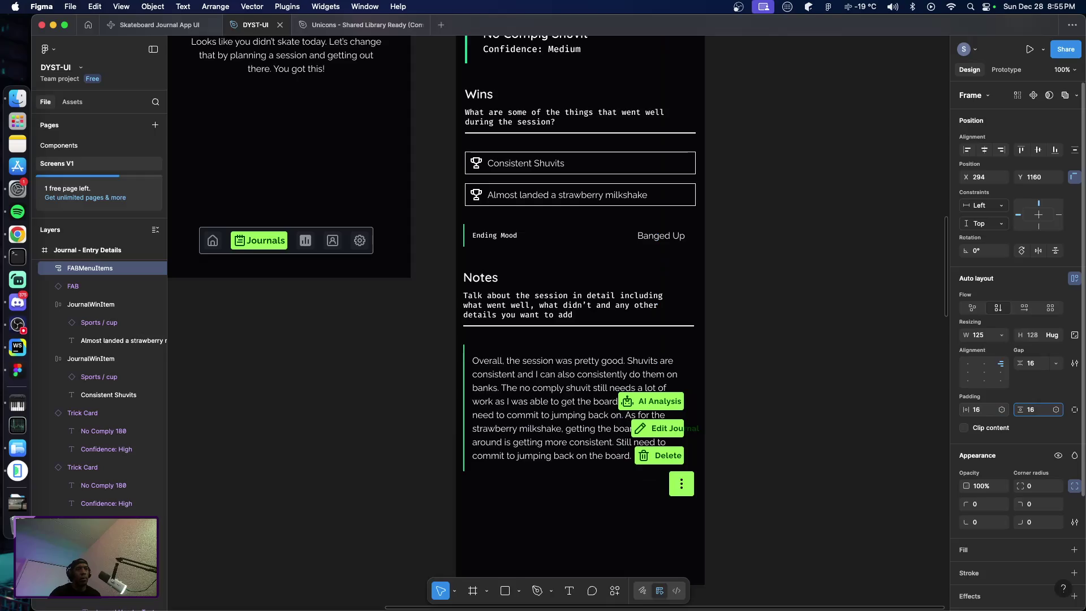
{"action": "key", "text": "Return"}
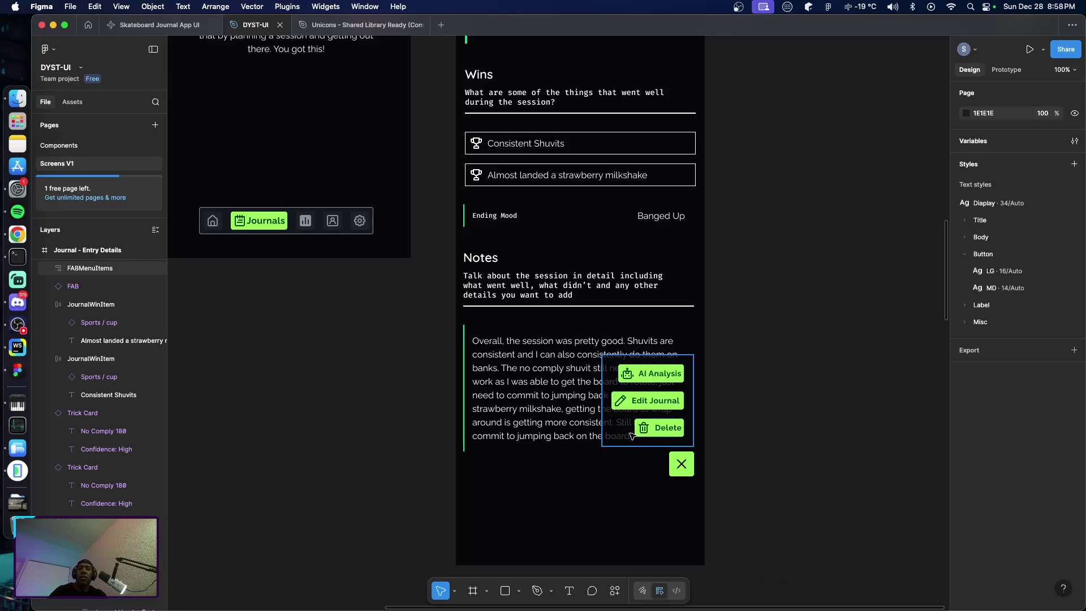
{"action": "scroll", "coordinate": [741, 467], "scroll_direction": "up", "scroll_amount": 9}
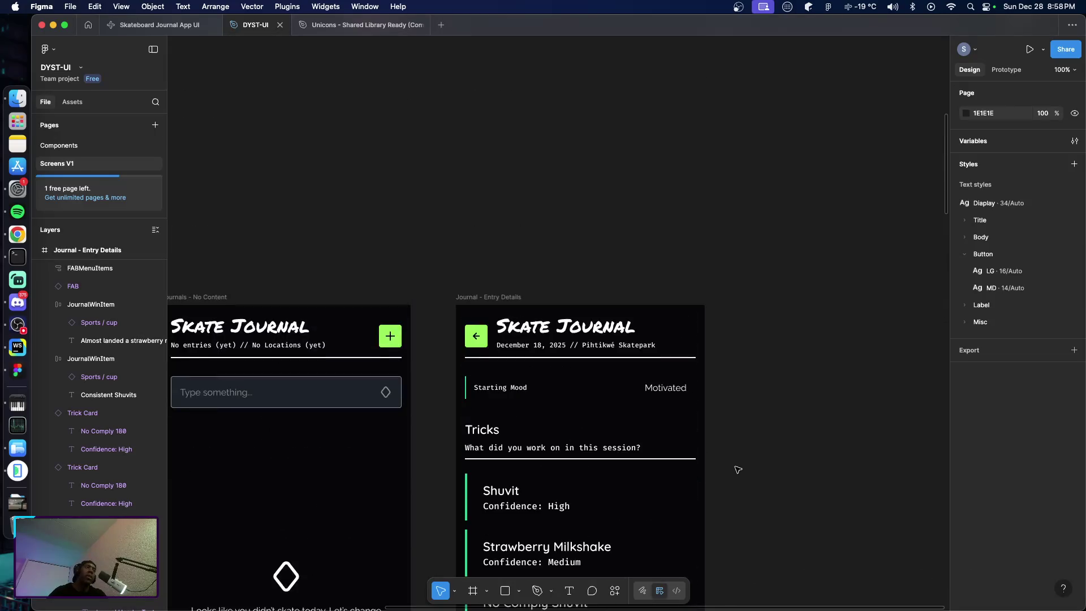
{"action": "scroll", "coordinate": [741, 467], "scroll_direction": "down", "scroll_amount": 4}
{"action": "scroll", "coordinate": [741, 467], "scroll_direction": "down", "scroll_amount": 5}
{"action": "scroll", "coordinate": [738, 465], "scroll_direction": "up", "scroll_amount": 4}
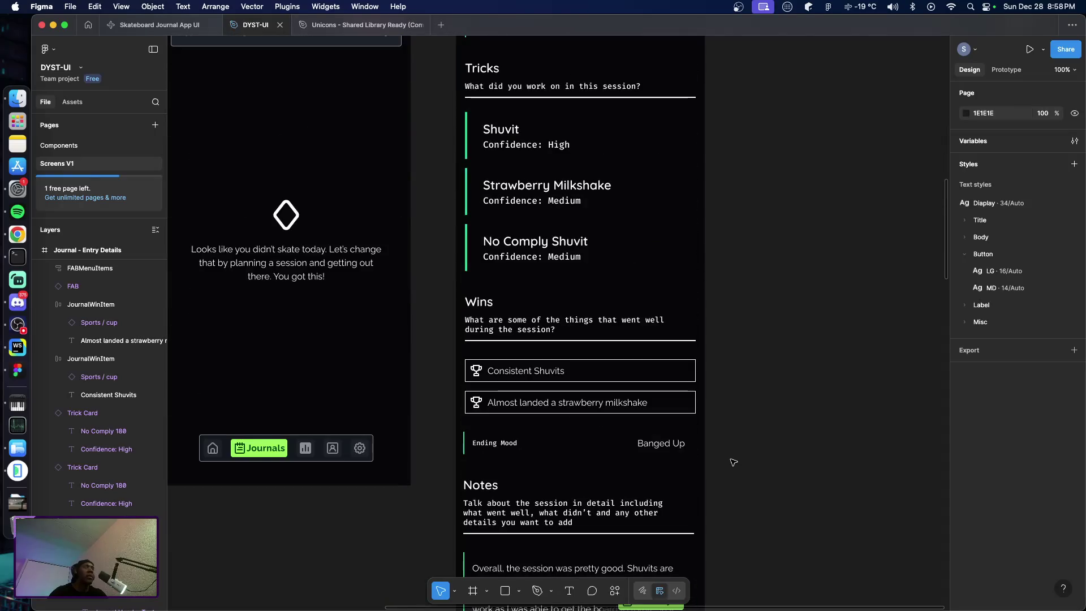
{"action": "scroll", "coordinate": [734, 465], "scroll_direction": "up", "scroll_amount": 4}
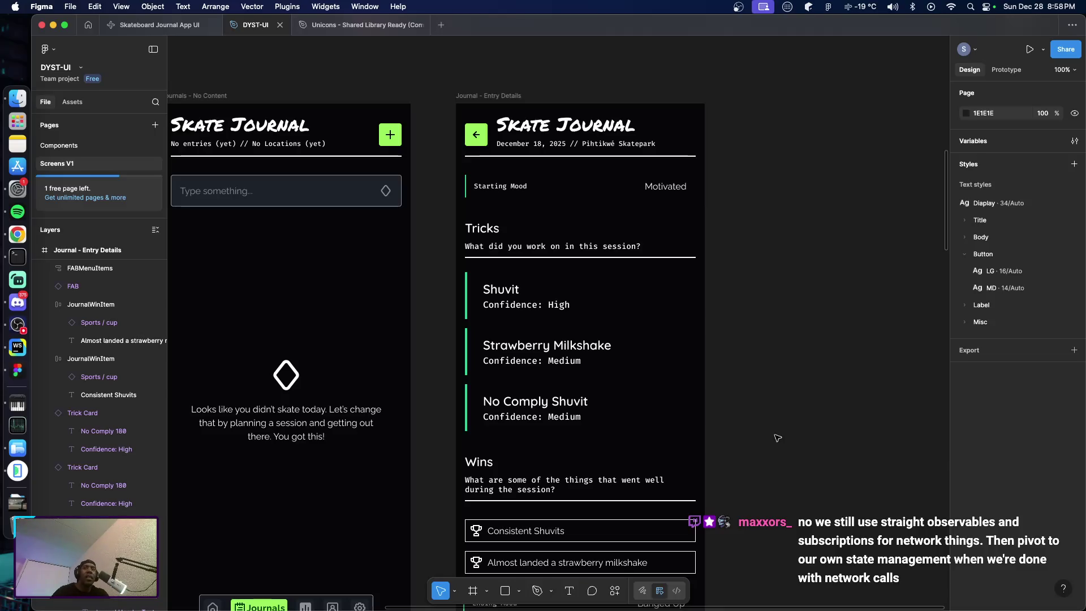
{"action": "scroll", "coordinate": [789, 411], "scroll_direction": "down", "scroll_amount": 1}
{"action": "scroll", "coordinate": [789, 410], "scroll_direction": "down", "scroll_amount": 3}
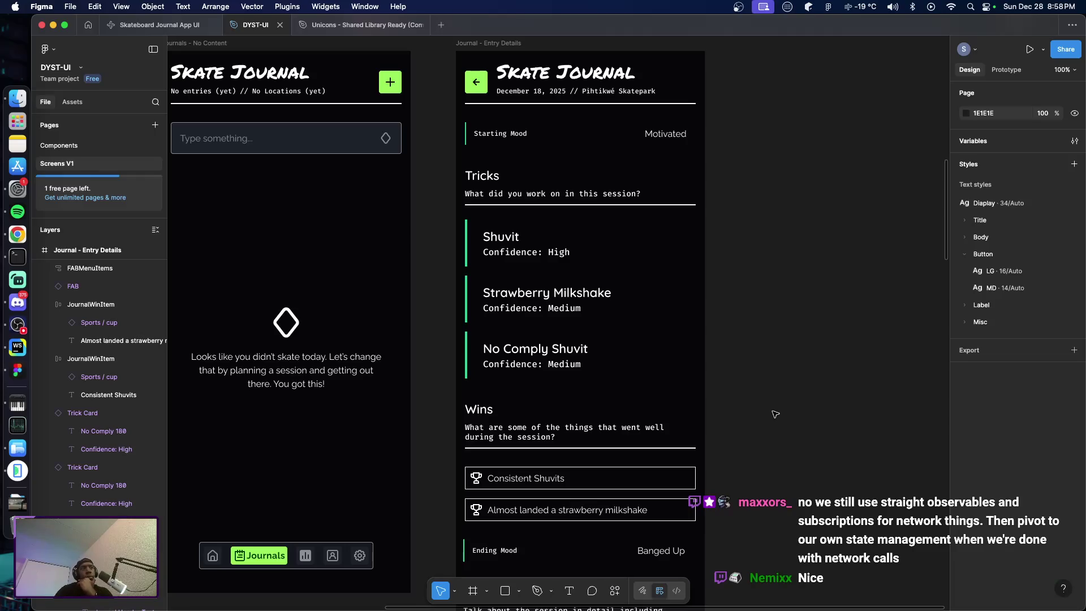
{"action": "scroll", "coordinate": [769, 412], "scroll_direction": "down", "scroll_amount": 1}
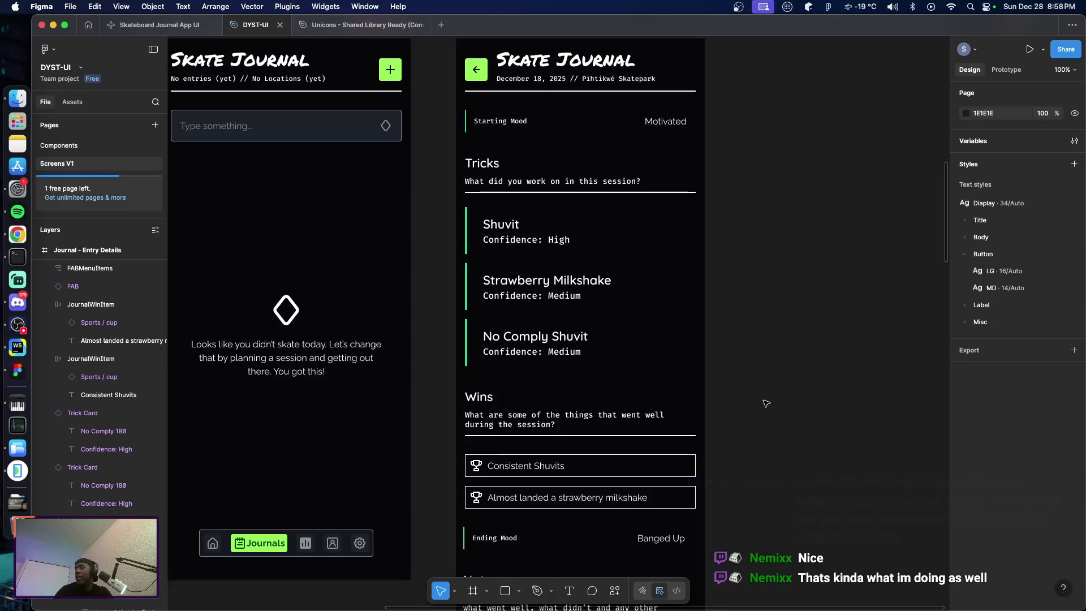
{"action": "scroll", "coordinate": [768, 403], "scroll_direction": "down", "scroll_amount": 5}
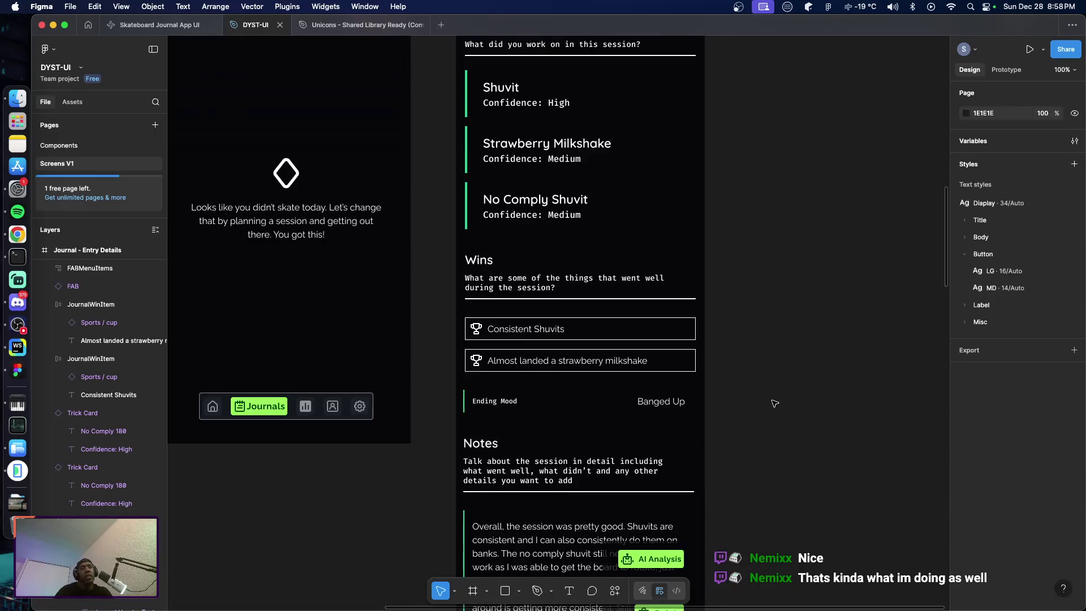
{"action": "scroll", "coordinate": [771, 403], "scroll_direction": "down", "scroll_amount": 5}
{"action": "scroll", "coordinate": [774, 403], "scroll_direction": "down", "scroll_amount": 5}
{"action": "scroll", "coordinate": [775, 404], "scroll_direction": "up", "scroll_amount": 5}
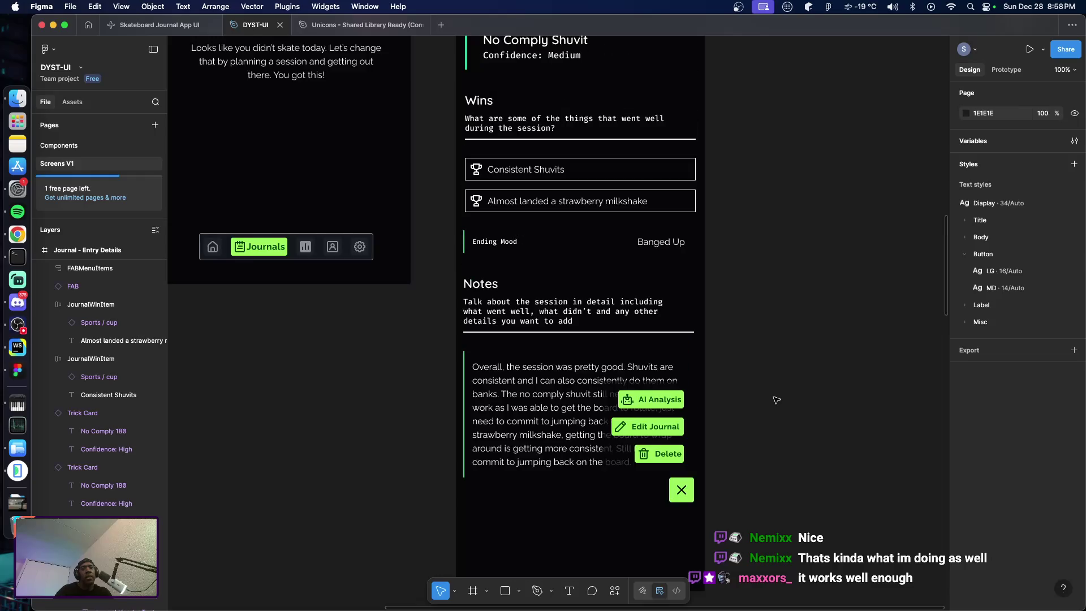
{"action": "scroll", "coordinate": [774, 400], "scroll_direction": "up", "scroll_amount": 6}
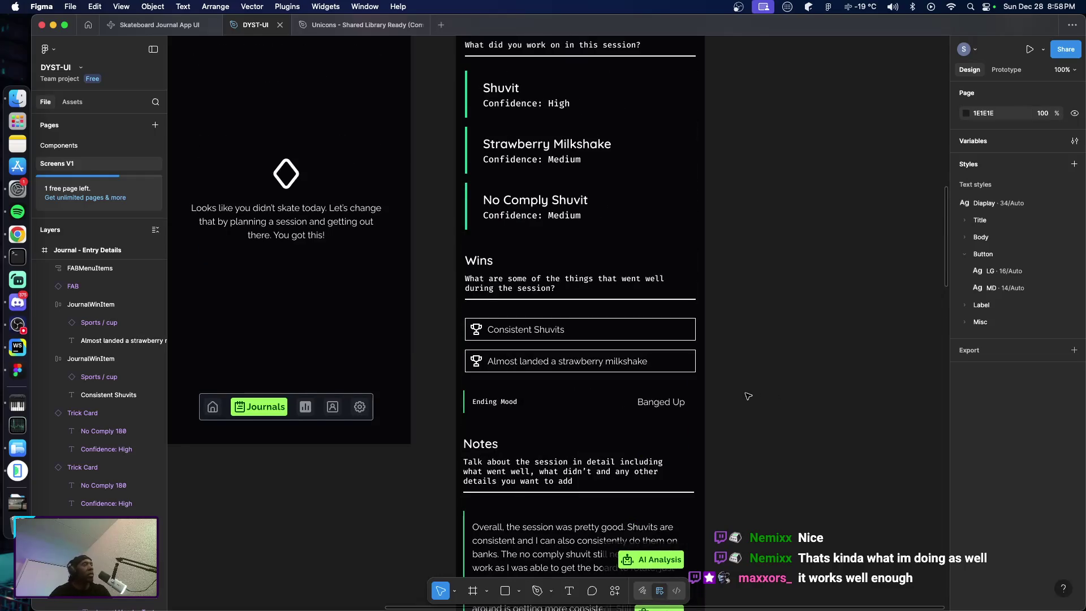
{"action": "scroll", "coordinate": [747, 396], "scroll_direction": "down", "scroll_amount": 2}
{"action": "scroll", "coordinate": [745, 385], "scroll_direction": "down", "scroll_amount": 5}
{"action": "scroll", "coordinate": [746, 386], "scroll_direction": "up", "scroll_amount": 5}
{"action": "scroll", "coordinate": [748, 385], "scroll_direction": "up", "scroll_amount": 3}
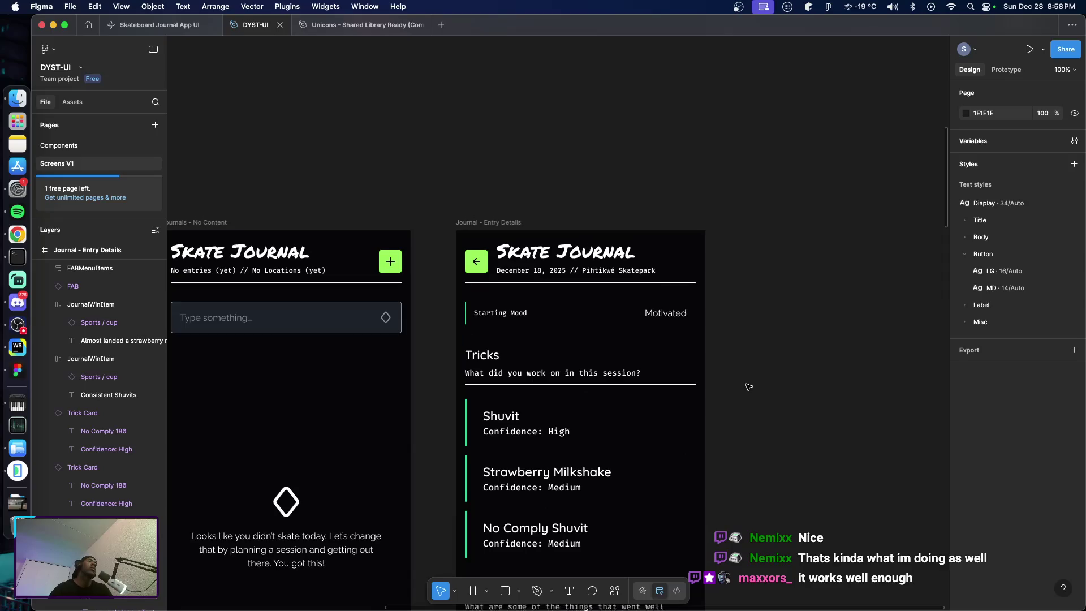
{"action": "scroll", "coordinate": [750, 384], "scroll_direction": "down", "scroll_amount": 3}
{"action": "scroll", "coordinate": [750, 384], "scroll_direction": "up", "scroll_amount": 3}
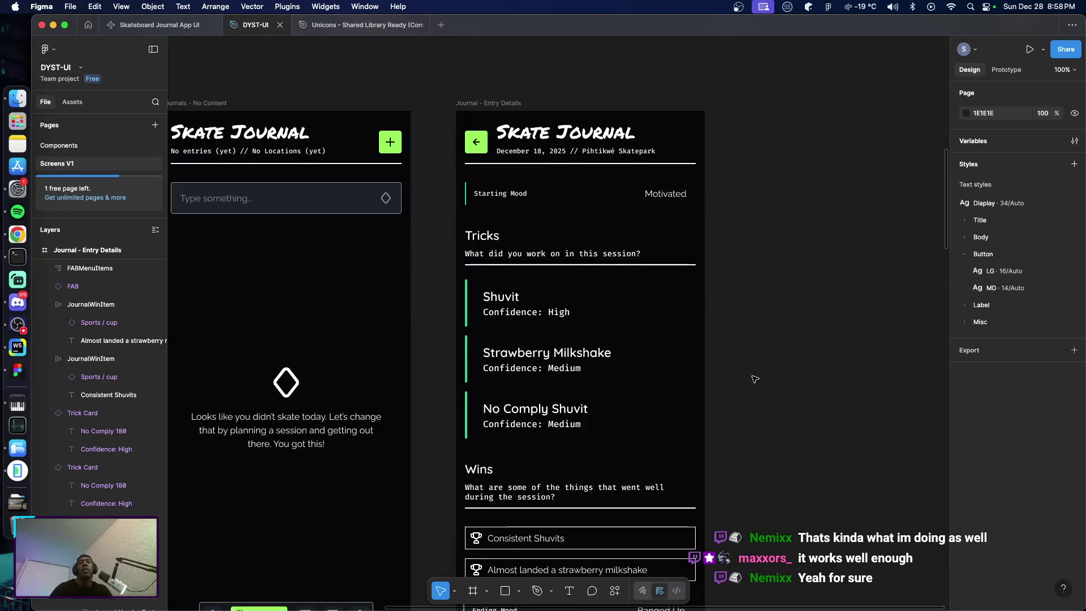
{"action": "scroll", "coordinate": [739, 321], "scroll_direction": "down", "scroll_amount": 1}
{"action": "scroll", "coordinate": [738, 322], "scroll_direction": "down", "scroll_amount": 1}
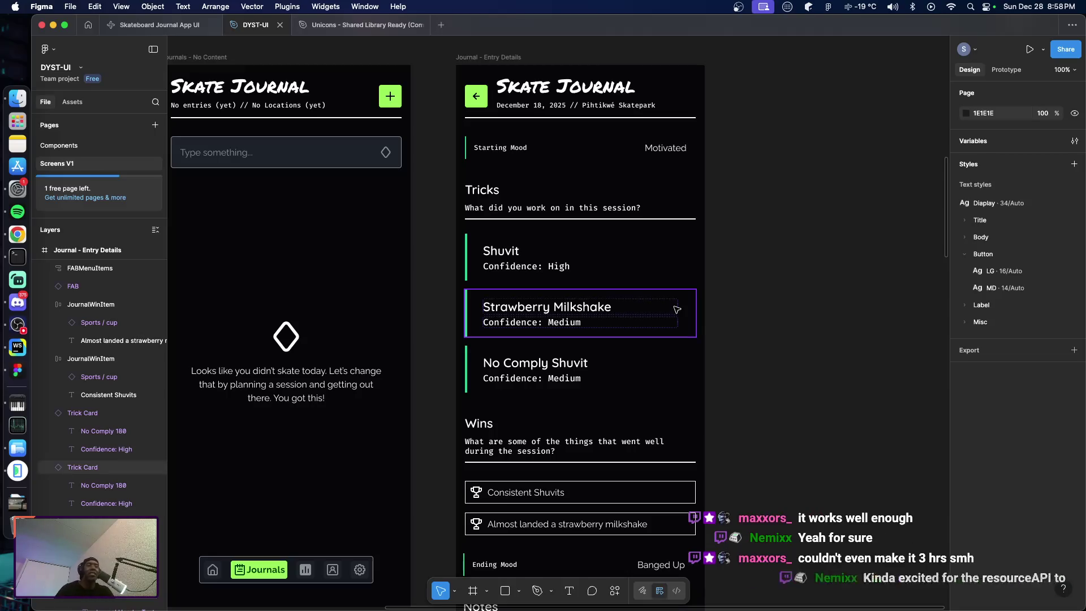
{"action": "scroll", "coordinate": [746, 331], "scroll_direction": "down", "scroll_amount": 5}
{"action": "scroll", "coordinate": [754, 334], "scroll_direction": "up", "scroll_amount": 5}
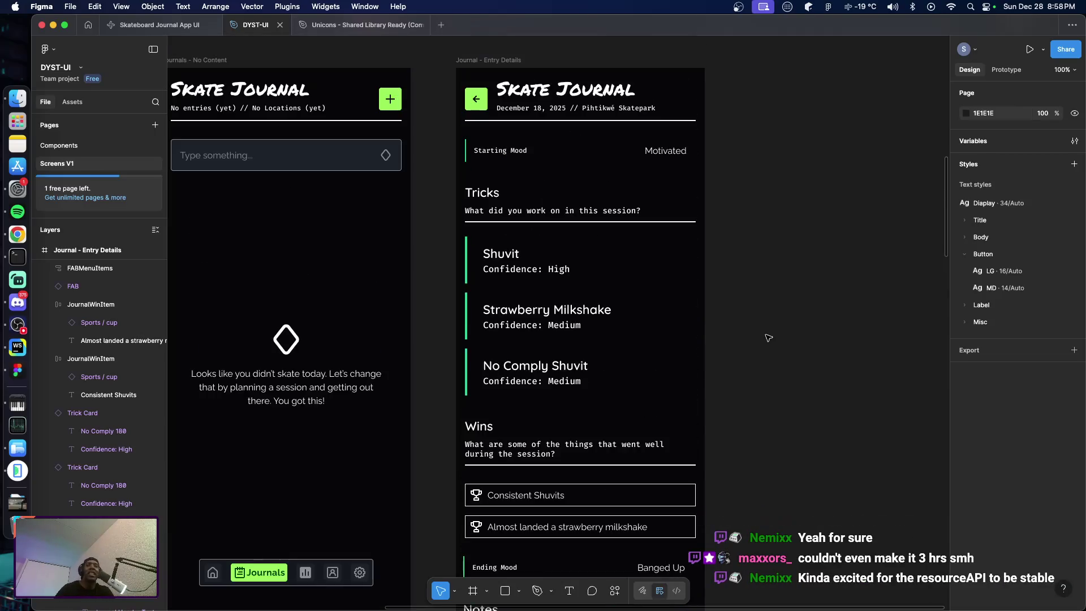
{"action": "scroll", "coordinate": [764, 338], "scroll_direction": "up", "scroll_amount": 3}
{"action": "scroll", "coordinate": [767, 339], "scroll_direction": "down", "scroll_amount": 1}
{"action": "scroll", "coordinate": [764, 344], "scroll_direction": "down", "scroll_amount": 1}
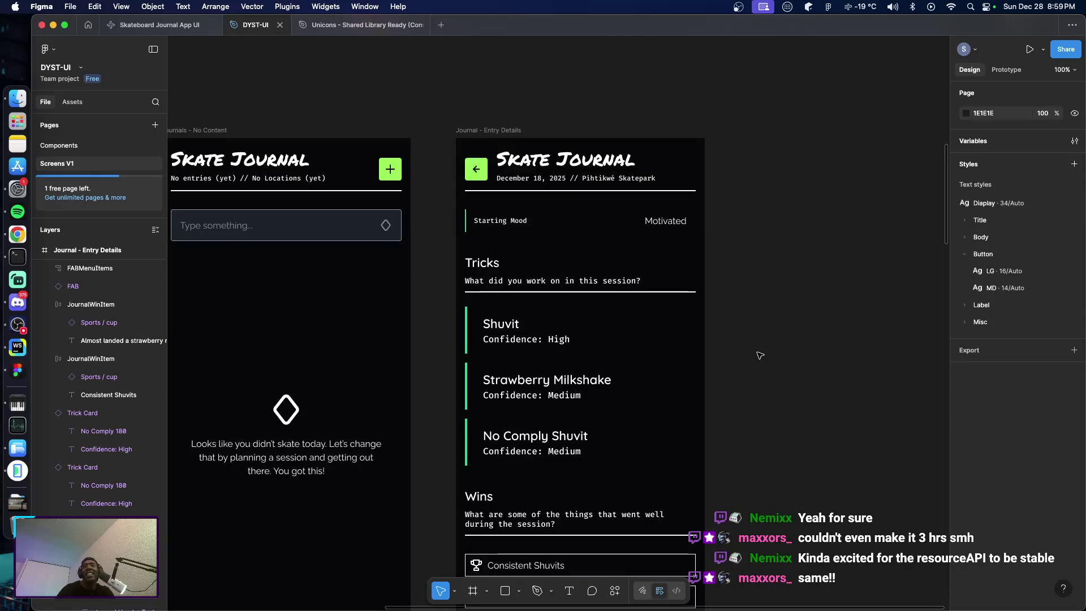
{"action": "scroll", "coordinate": [758, 356], "scroll_direction": "down", "scroll_amount": 1}
{"action": "scroll", "coordinate": [761, 358], "scroll_direction": "down", "scroll_amount": 1}
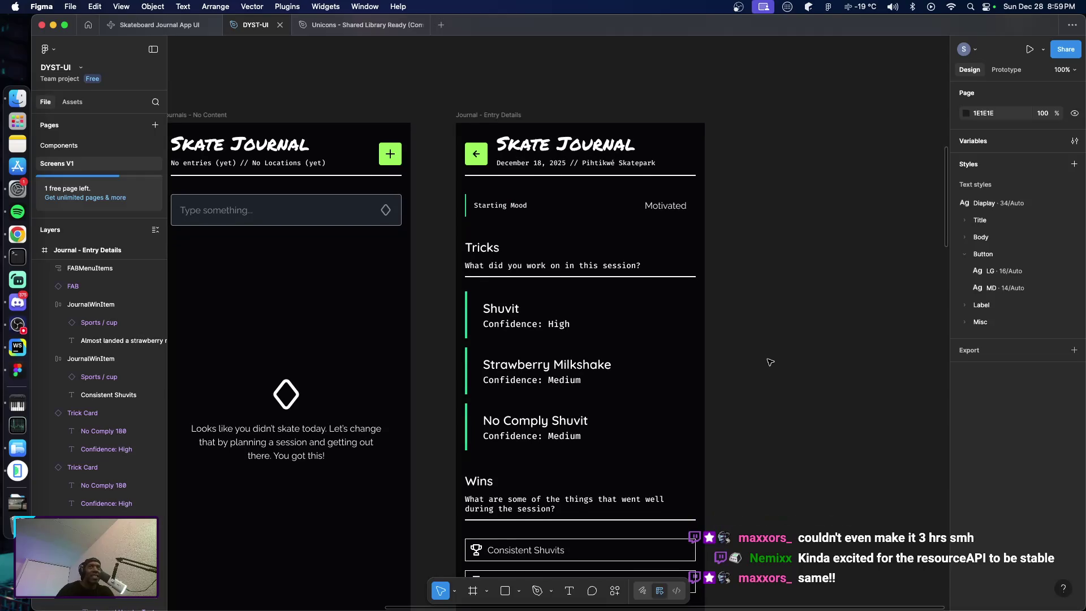
{"action": "scroll", "coordinate": [771, 362], "scroll_direction": "down", "scroll_amount": 2}
{"action": "scroll", "coordinate": [772, 374], "scroll_direction": "down", "scroll_amount": 5}
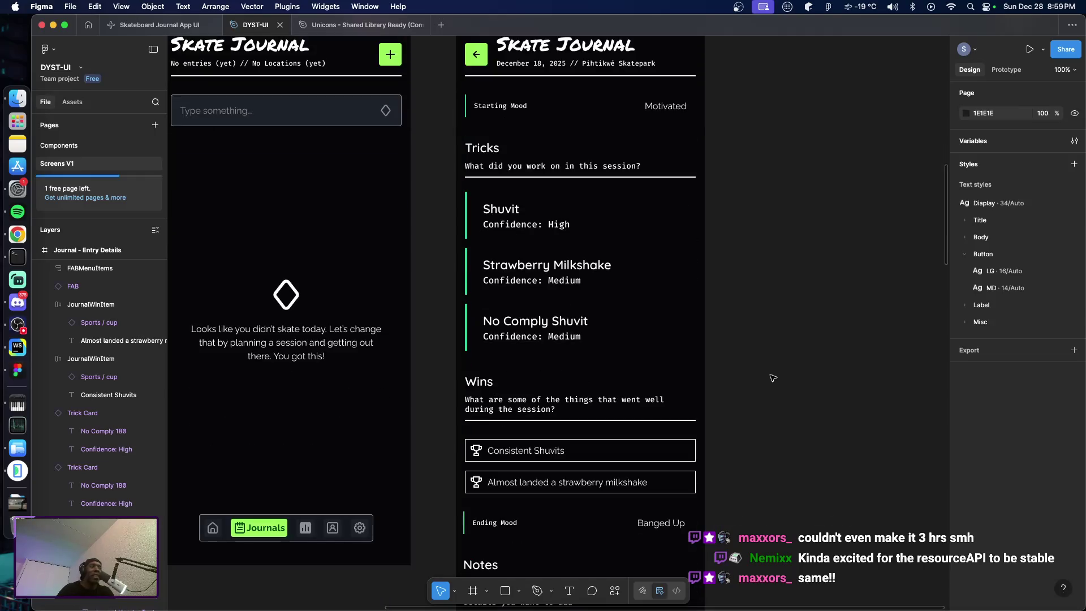
{"action": "scroll", "coordinate": [771, 376], "scroll_direction": "up", "scroll_amount": 10}
{"action": "scroll", "coordinate": [461, 272], "scroll_direction": "down", "scroll_amount": 10}
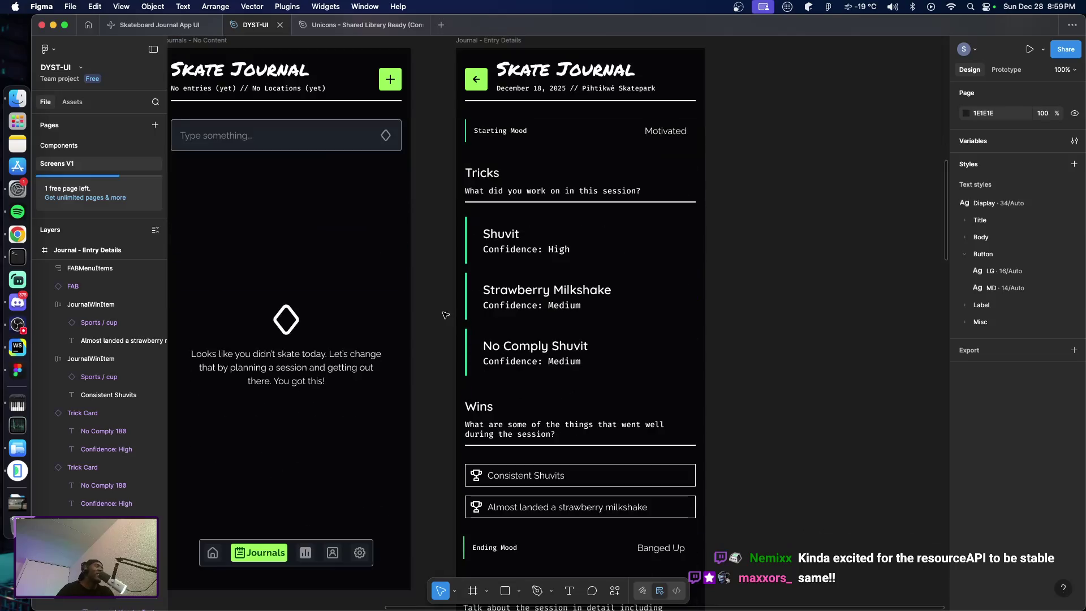
{"action": "scroll", "coordinate": [447, 311], "scroll_direction": "down", "scroll_amount": 1}
{"action": "scroll", "coordinate": [444, 319], "scroll_direction": "up", "scroll_amount": 3}
{"action": "scroll", "coordinate": [444, 318], "scroll_direction": "down", "scroll_amount": 1}
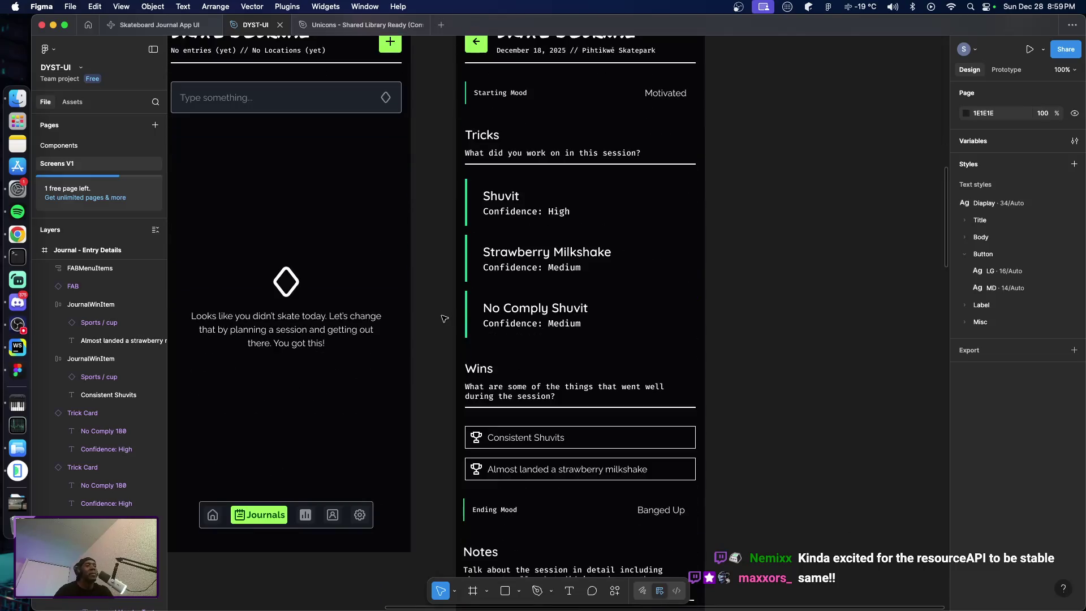
{"action": "scroll", "coordinate": [444, 319], "scroll_direction": "down", "scroll_amount": 1}
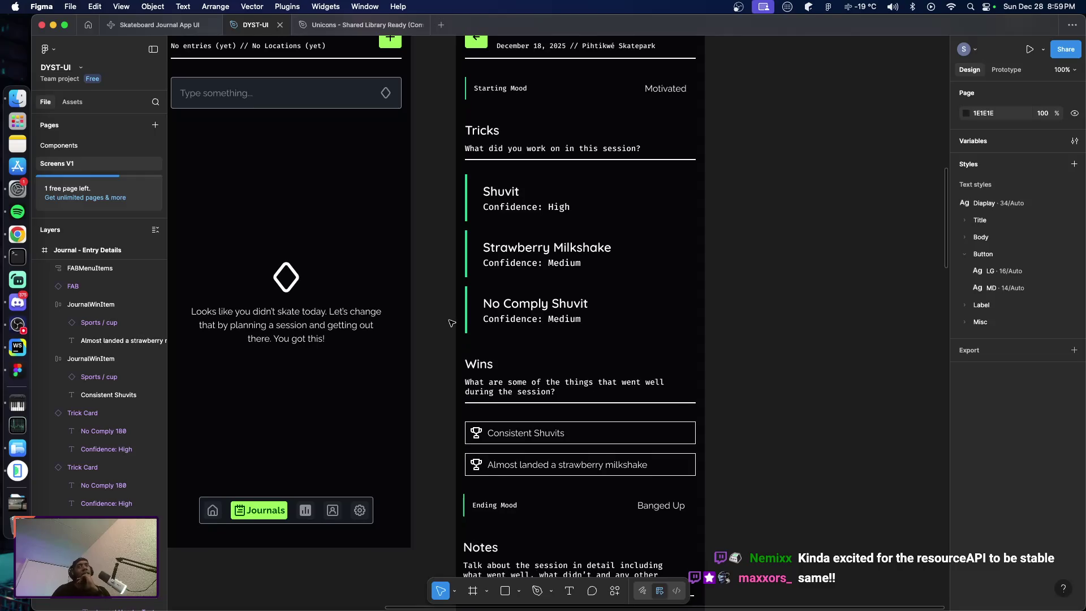
{"action": "scroll", "coordinate": [440, 322], "scroll_direction": "down", "scroll_amount": 5}
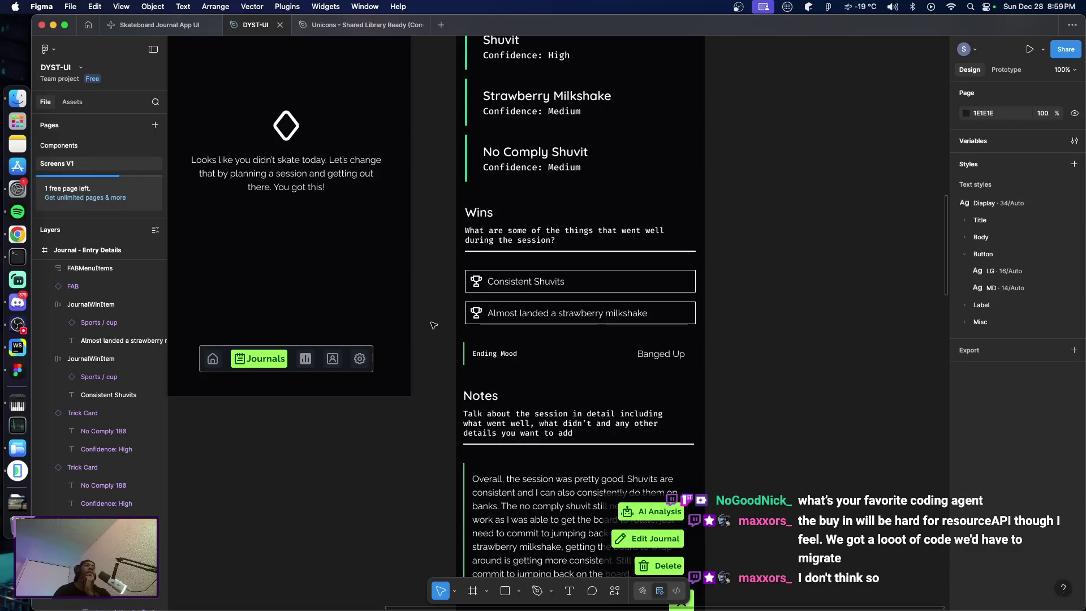
{"action": "key", "text": "super+Tab"}
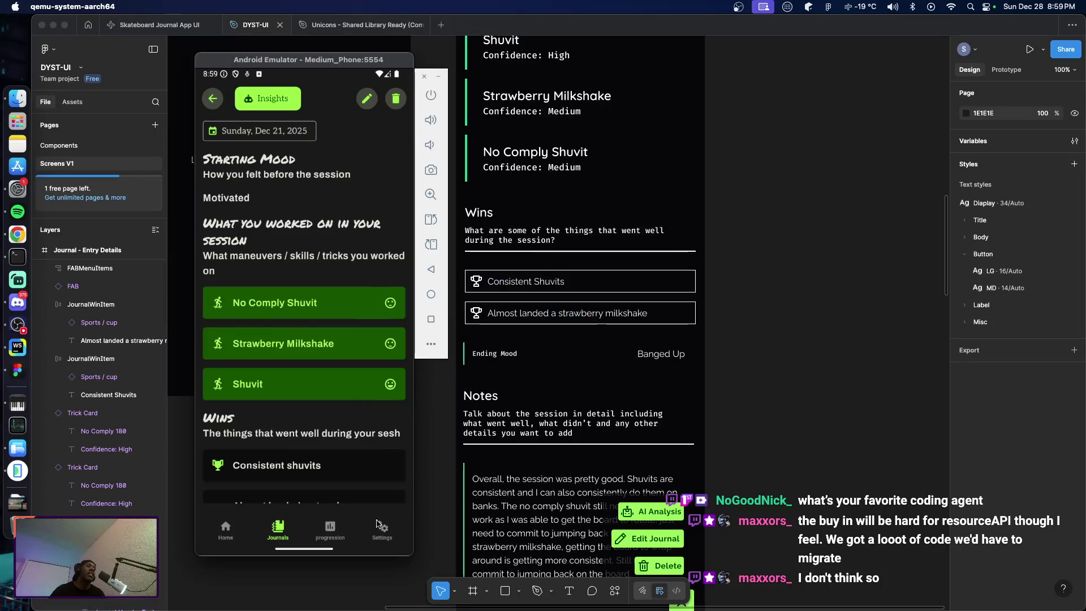
Open the emulator app's Profile + Settings screen from the bottom navigation
{"action": "left_click", "coordinate": [383, 535]}
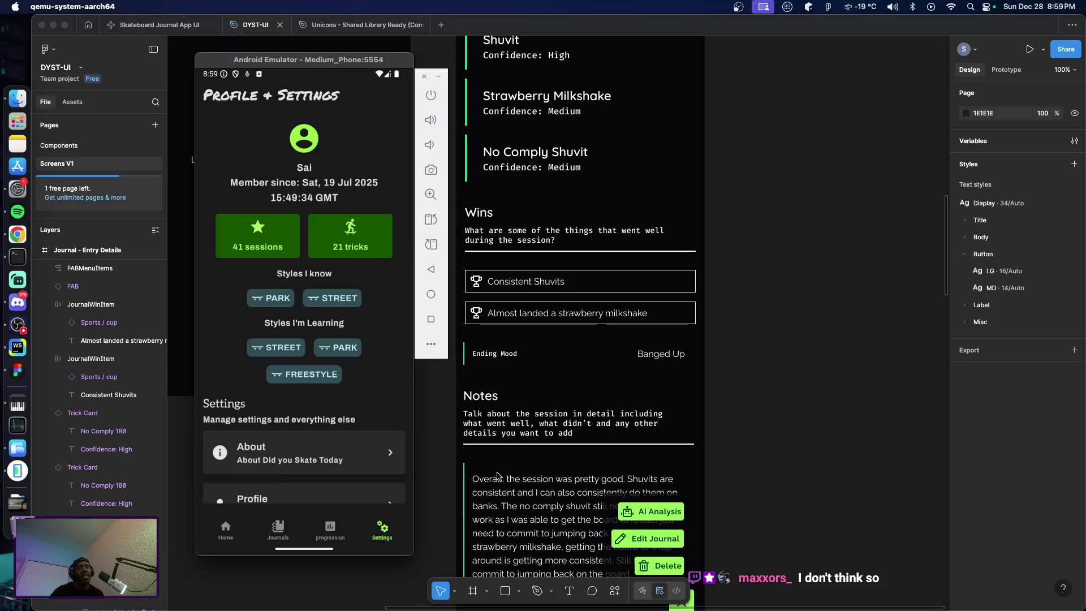
{"action": "scroll", "coordinate": [508, 470], "scroll_direction": "left", "scroll_amount": 5}
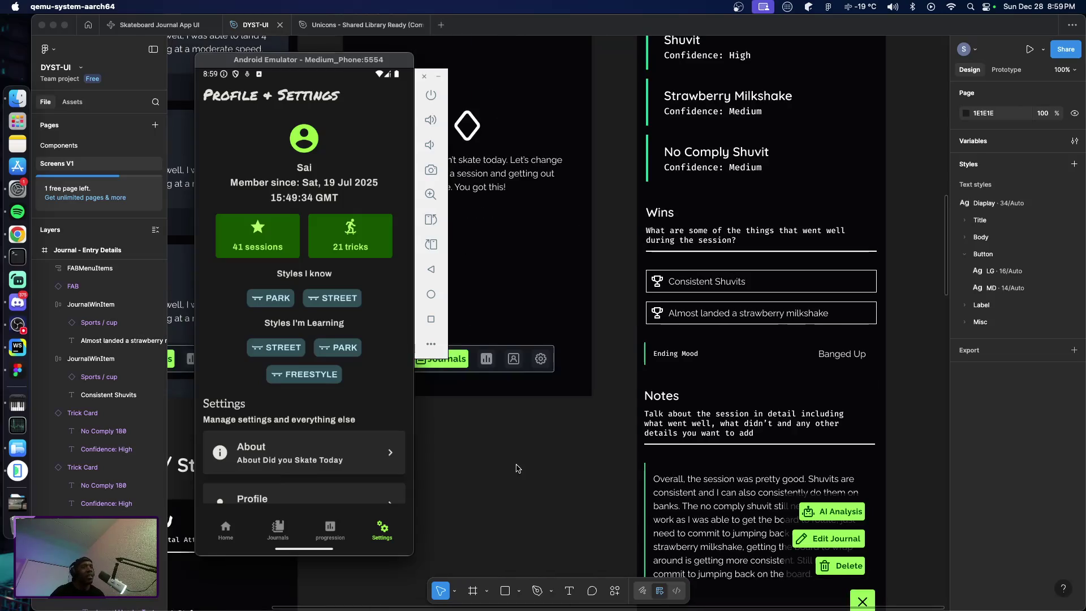
{"action": "scroll", "coordinate": [524, 468], "scroll_direction": "left", "scroll_amount": 3}
{"action": "scroll", "coordinate": [524, 468], "scroll_direction": "left", "scroll_amount": 2}
{"action": "scroll", "coordinate": [523, 468], "scroll_direction": "left", "scroll_amount": 3}
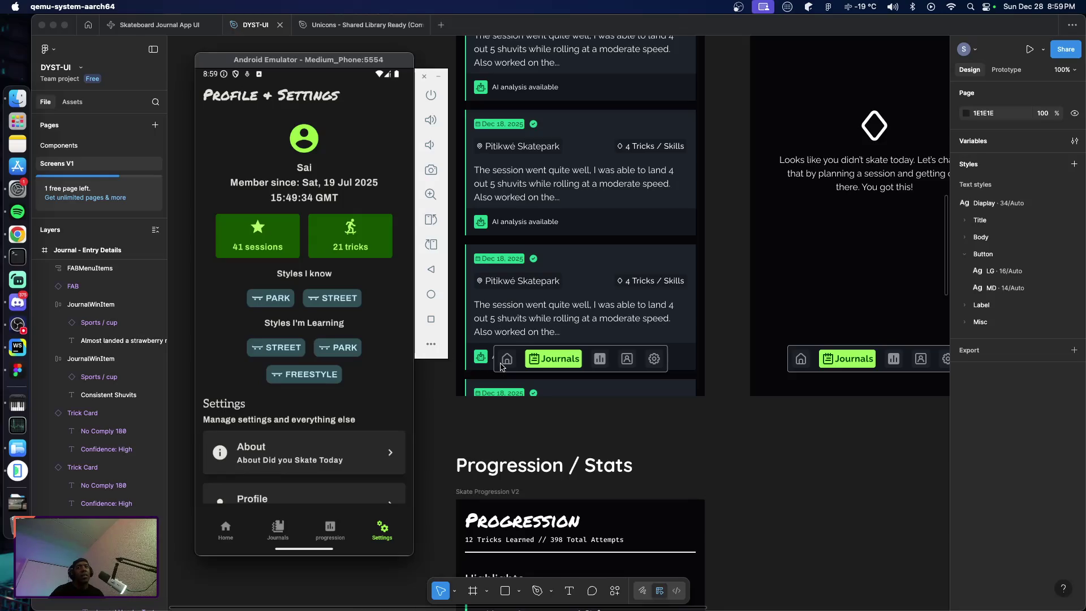
Scroll through the settings screen, then return the app to its Home screen
{"action": "scroll", "coordinate": [500, 367], "scroll_direction": "down", "scroll_amount": 1}
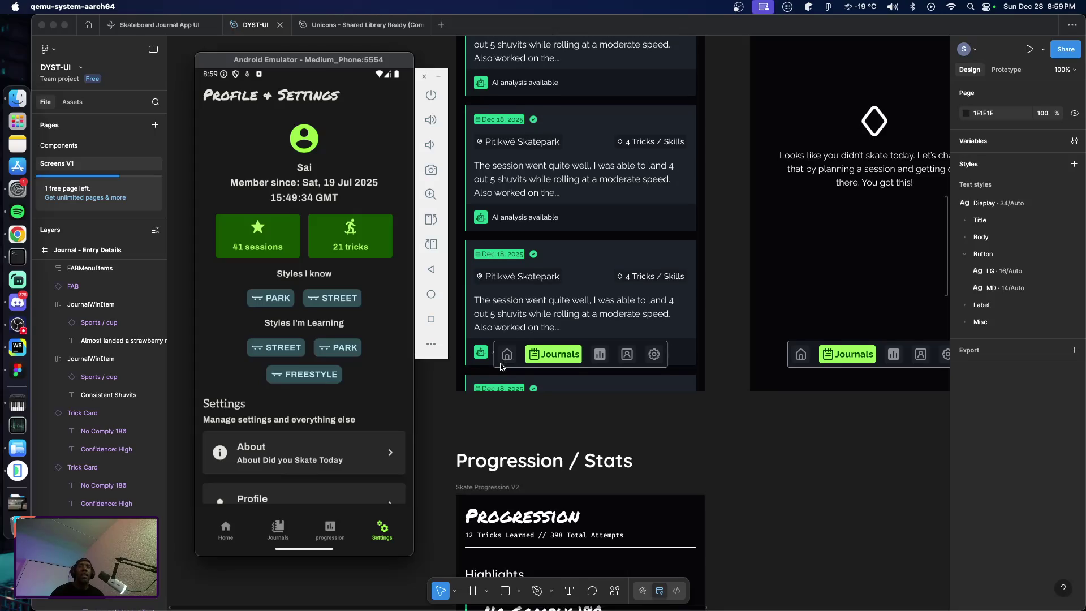
{"action": "scroll", "coordinate": [501, 367], "scroll_direction": "up", "scroll_amount": 5}
{"action": "scroll", "coordinate": [500, 369], "scroll_direction": "up", "scroll_amount": 5}
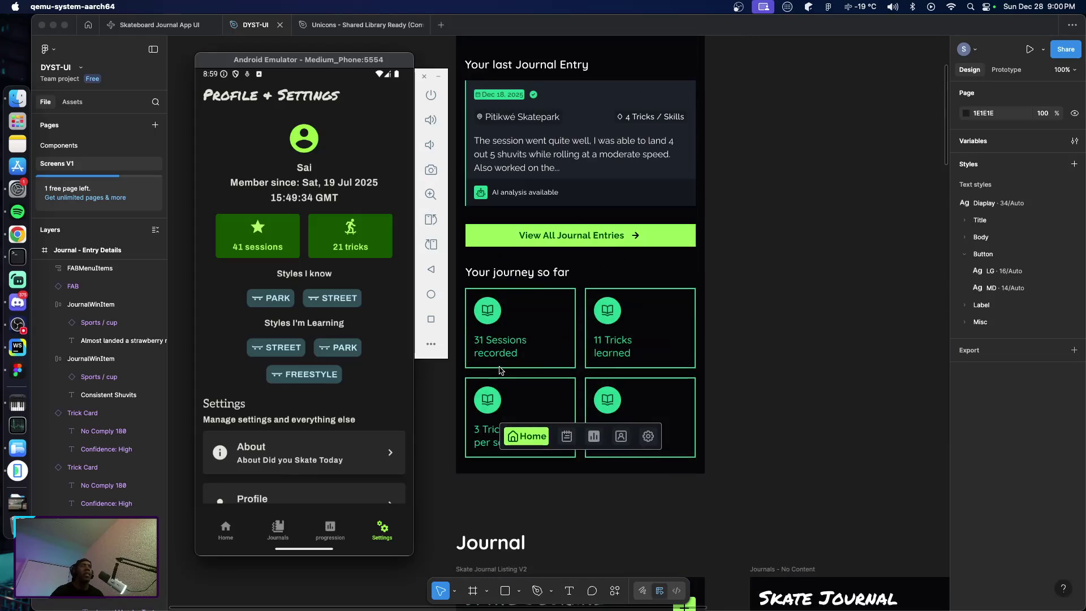
{"action": "scroll", "coordinate": [499, 371], "scroll_direction": "up", "scroll_amount": 5}
{"action": "scroll", "coordinate": [499, 370], "scroll_direction": "down", "scroll_amount": 3}
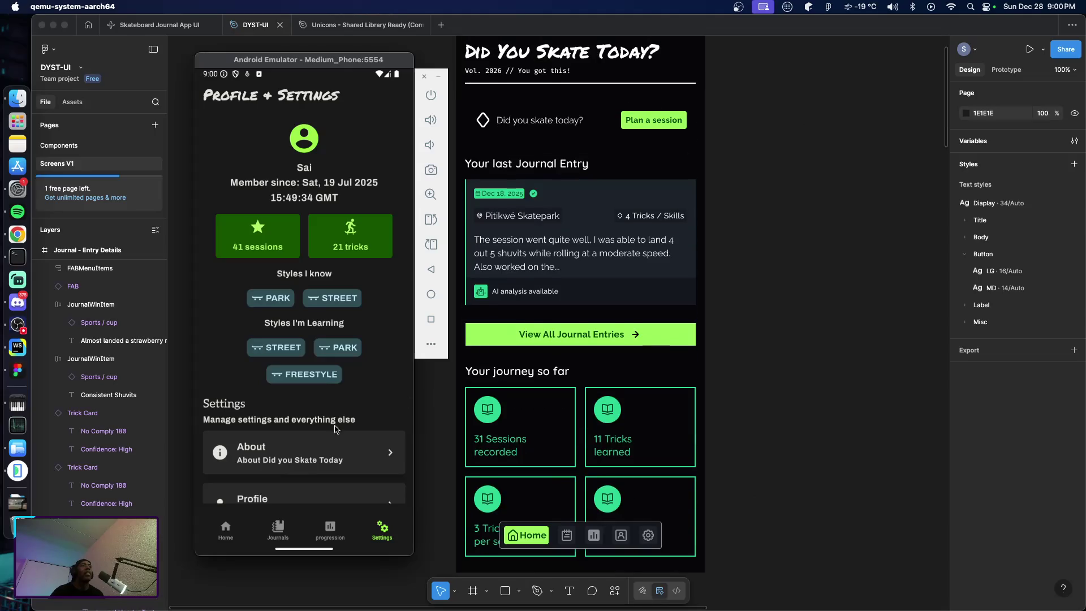
{"action": "left_click", "coordinate": [226, 529]}
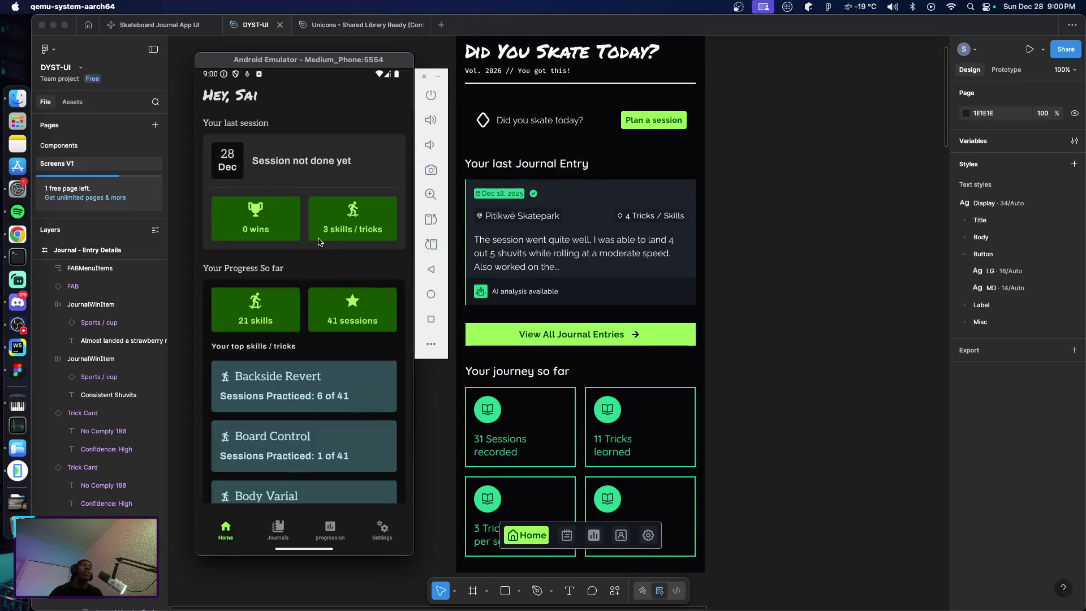
Shift the emulator window slightly up-left and scroll the Home screen's progress summary
{"action": "left_click_drag", "start_coordinate": [332, 60], "coordinate": [327, 55]}
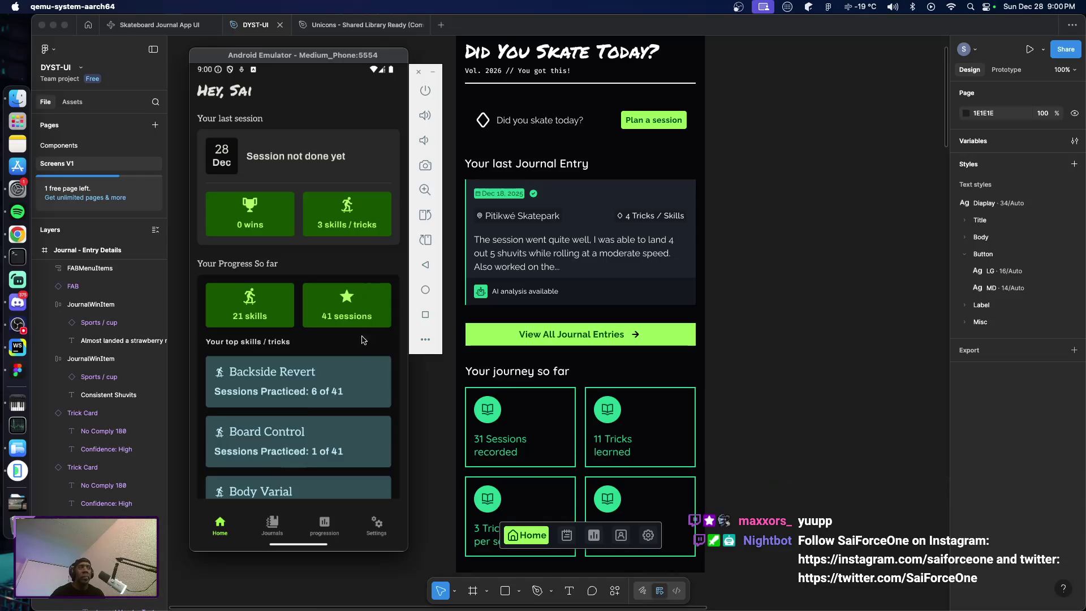
{"action": "left_click_drag", "start_coordinate": [352, 352], "coordinate": [347, 324]}
{"action": "scroll", "coordinate": [346, 325], "scroll_direction": "up", "scroll_amount": 1}
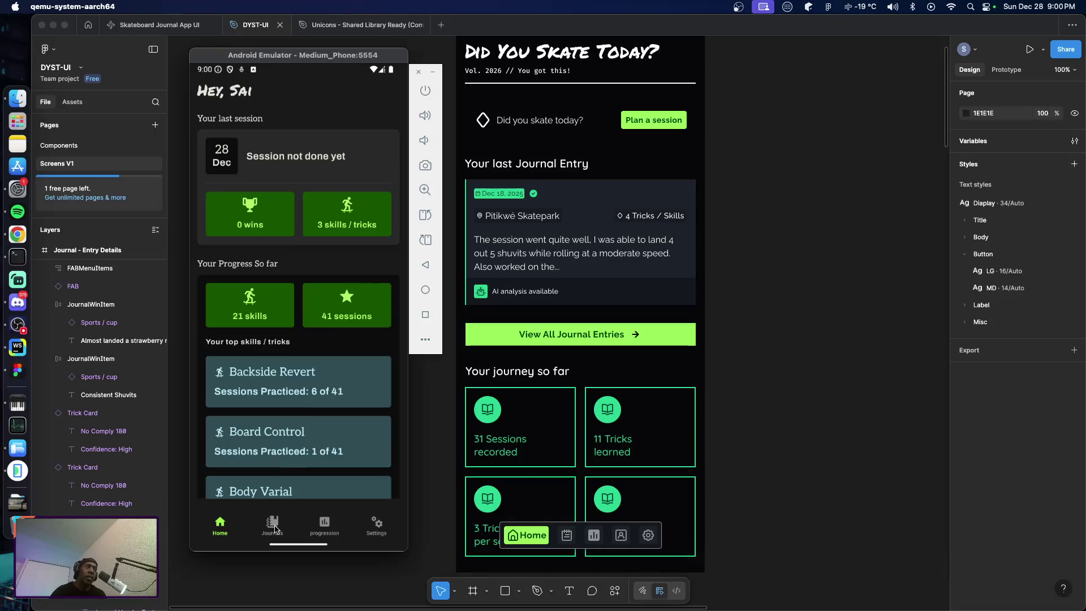
Open the Journals tab and scroll the entries: 28 and 26 Dec in progress, 21 Dec completed
{"action": "left_click", "coordinate": [274, 528]}
{"action": "left_click", "coordinate": [274, 528]}
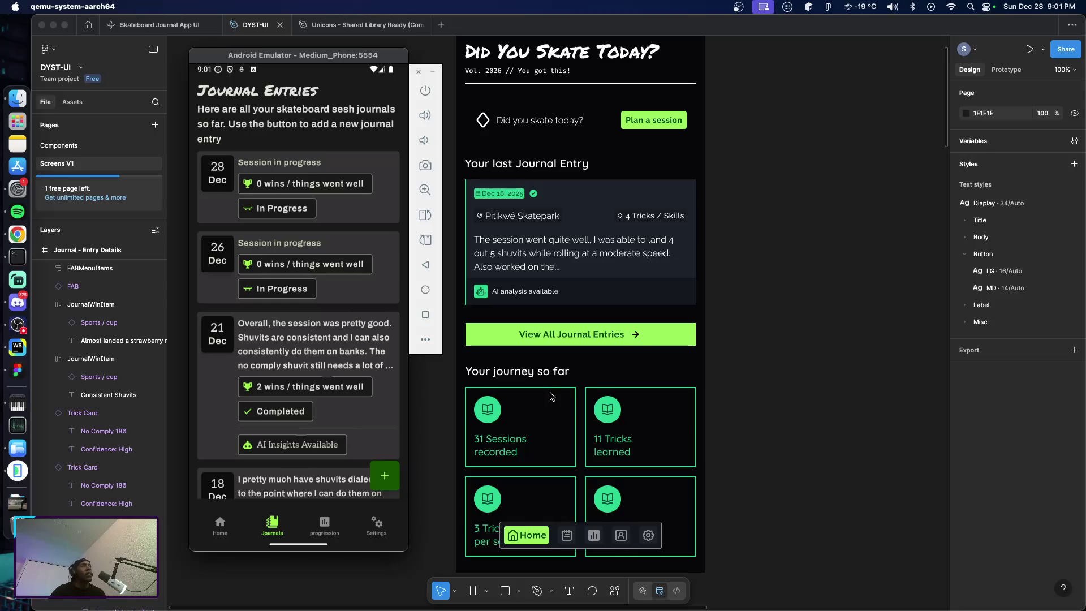
{"action": "scroll", "coordinate": [555, 397], "scroll_direction": "down", "scroll_amount": 5}
{"action": "scroll", "coordinate": [555, 398], "scroll_direction": "down", "scroll_amount": 2}
{"action": "scroll", "coordinate": [555, 398], "scroll_direction": "down", "scroll_amount": 2}
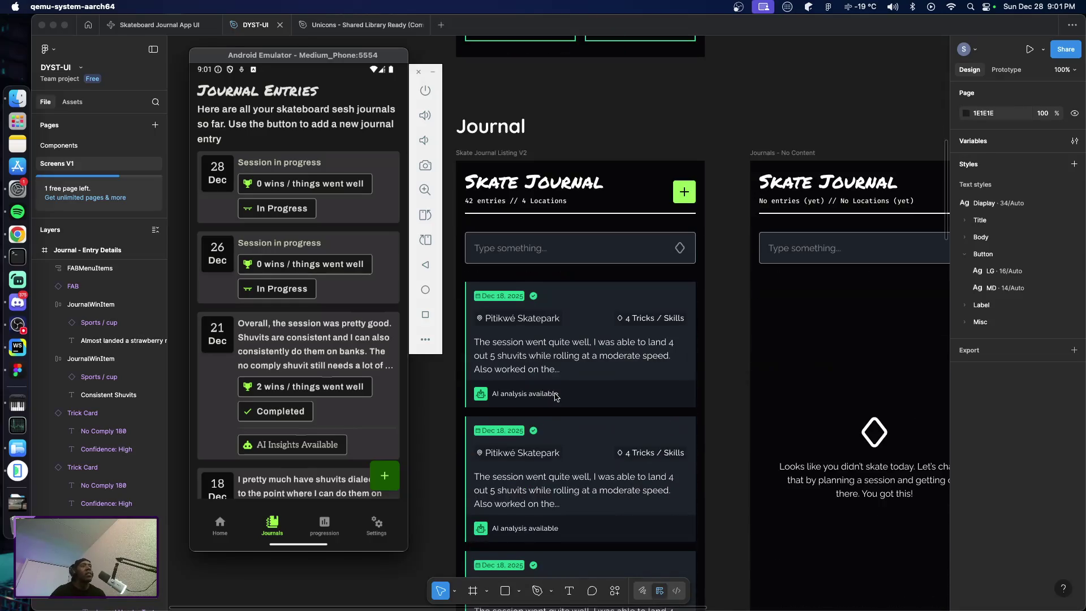
{"action": "scroll", "coordinate": [555, 398], "scroll_direction": "down", "scroll_amount": 2}
{"action": "scroll", "coordinate": [555, 398], "scroll_direction": "up", "scroll_amount": 1}
{"action": "scroll", "coordinate": [555, 398], "scroll_direction": "up", "scroll_amount": 1}
{"action": "scroll", "coordinate": [555, 397], "scroll_direction": "up", "scroll_amount": 1}
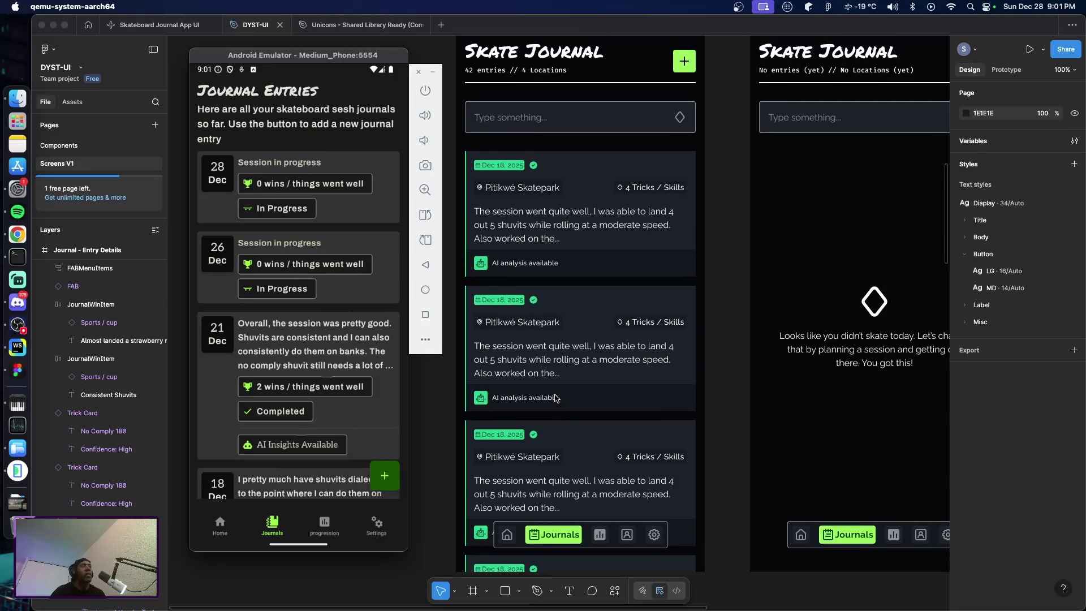
{"action": "scroll", "coordinate": [555, 398], "scroll_direction": "up", "scroll_amount": 1}
{"action": "scroll", "coordinate": [557, 400], "scroll_direction": "up", "scroll_amount": 1}
{"action": "scroll", "coordinate": [558, 399], "scroll_direction": "down", "scroll_amount": 1}
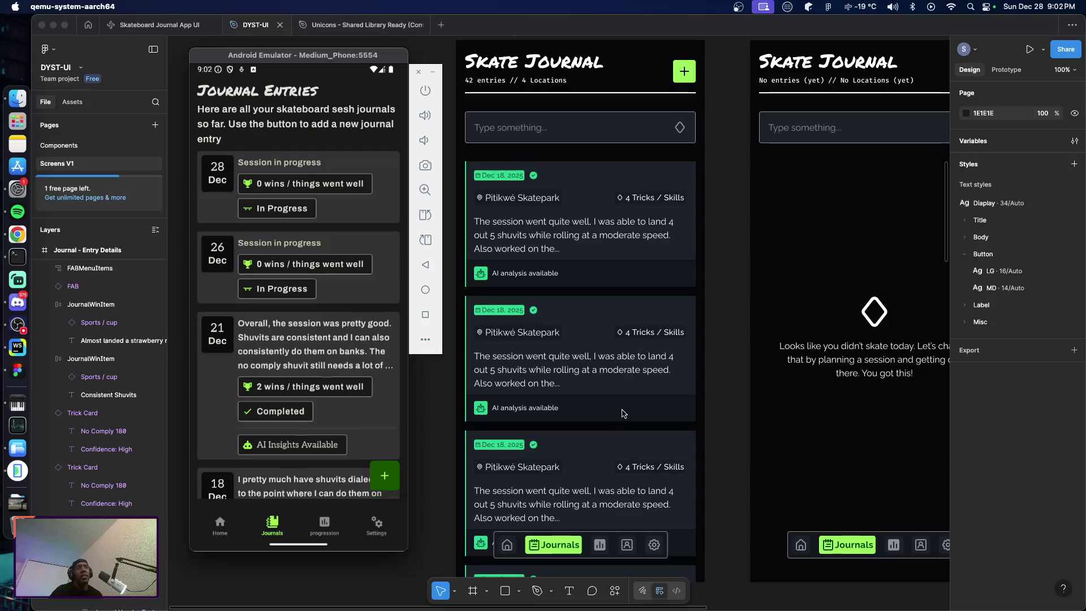
Open the Dec 21, 2025 journal entry in the emulator and view Figma's Entry Details frame
{"action": "left_click", "coordinate": [306, 342]}
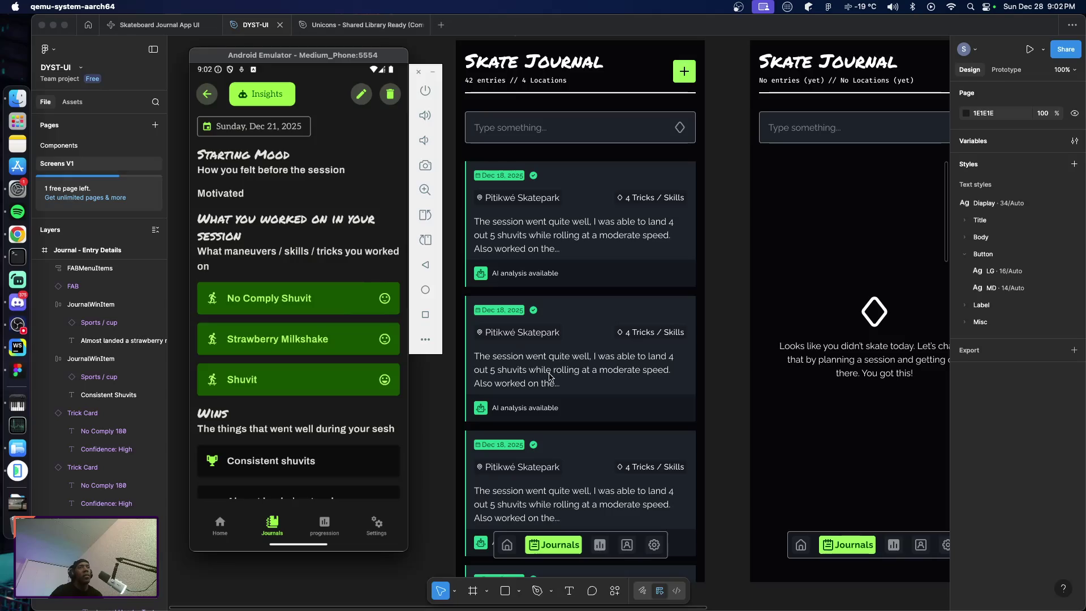
{"action": "scroll", "coordinate": [550, 377], "scroll_direction": "right", "scroll_amount": 5}
{"action": "scroll", "coordinate": [543, 378], "scroll_direction": "right", "scroll_amount": 5}
{"action": "scroll", "coordinate": [540, 378], "scroll_direction": "left", "scroll_amount": 1}
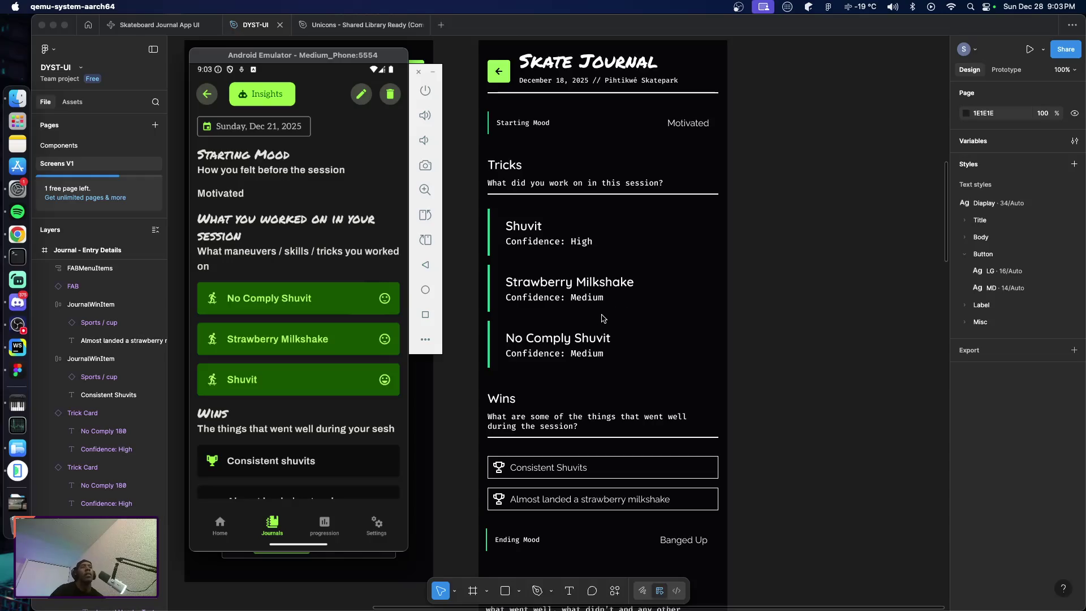
Scroll through the entry frame's Wins and Notes sections on the canvas
{"action": "scroll", "coordinate": [576, 324], "scroll_direction": "down", "scroll_amount": 5}
{"action": "scroll", "coordinate": [577, 322], "scroll_direction": "up", "scroll_amount": 2}
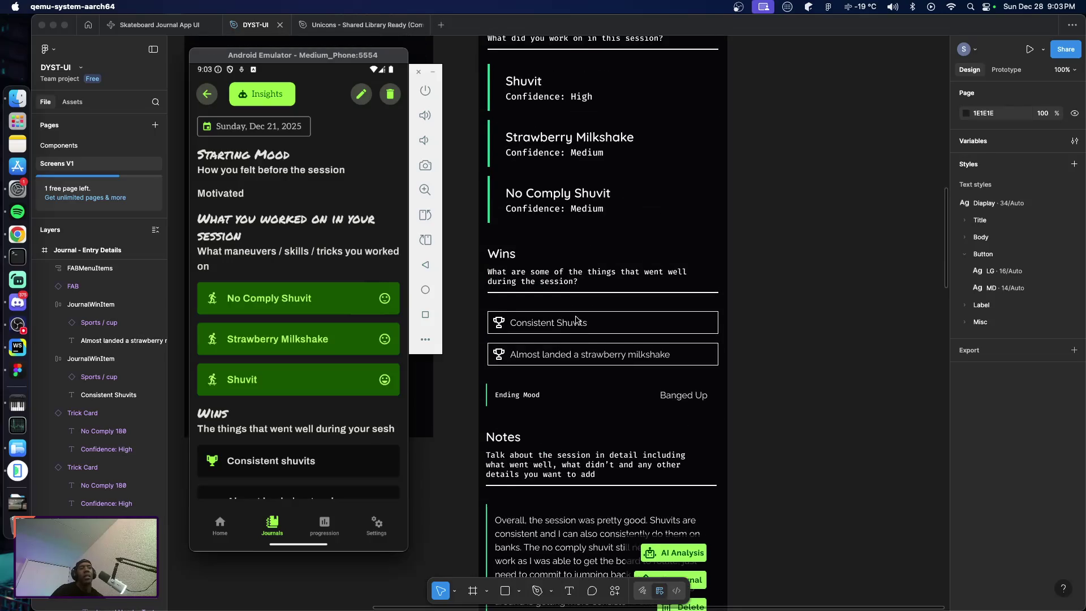
{"action": "scroll", "coordinate": [579, 318], "scroll_direction": "down", "scroll_amount": 1}
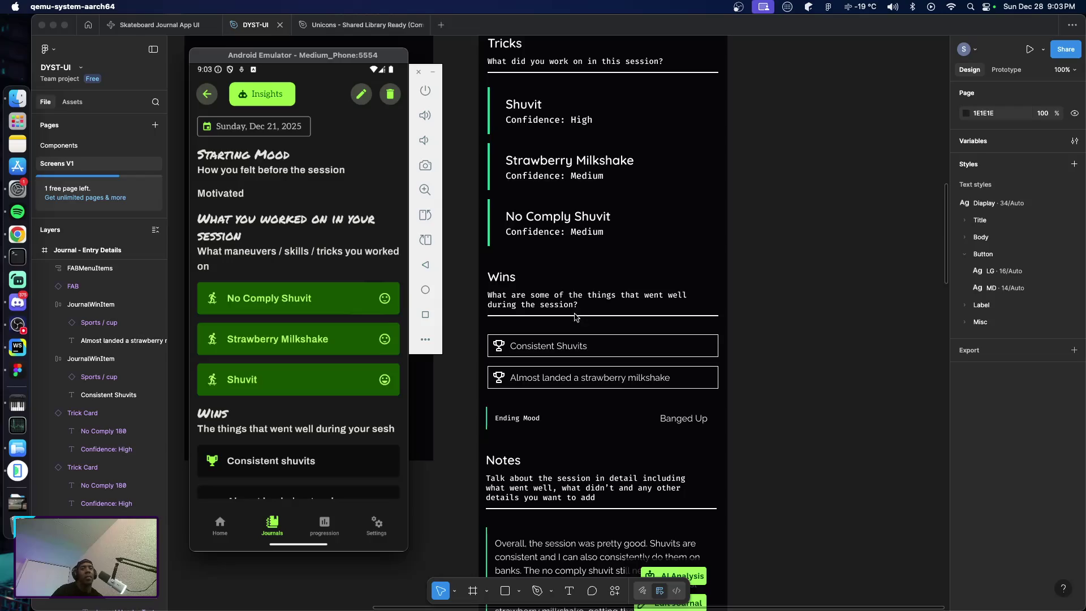
{"action": "scroll", "coordinate": [572, 325], "scroll_direction": "down", "scroll_amount": 1}
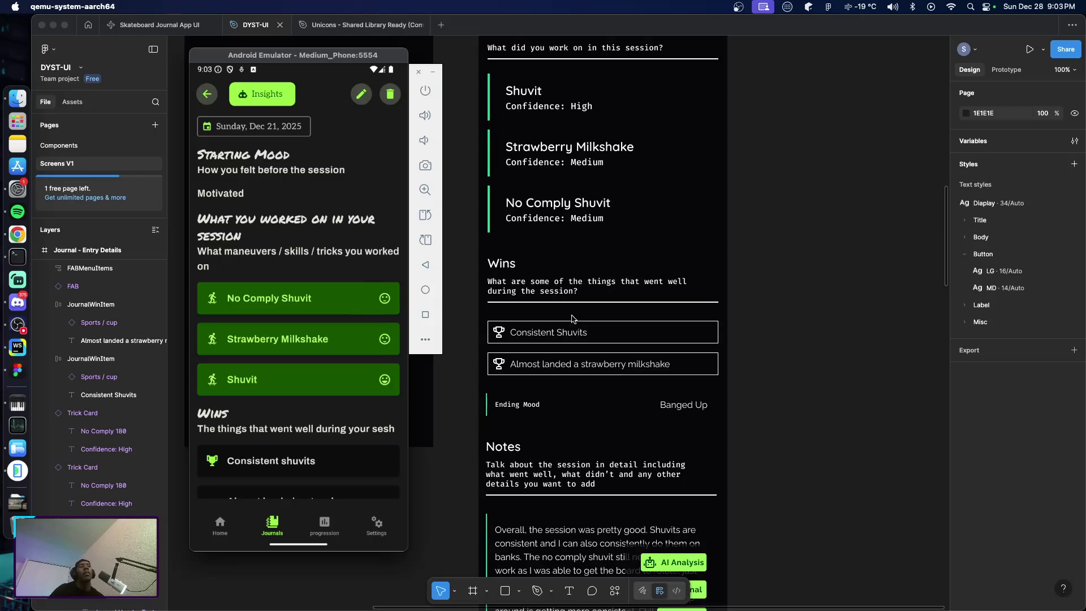
{"action": "scroll", "coordinate": [571, 323], "scroll_direction": "down", "scroll_amount": 1}
{"action": "left_click_drag", "start_coordinate": [353, 436], "coordinate": [338, 321]}
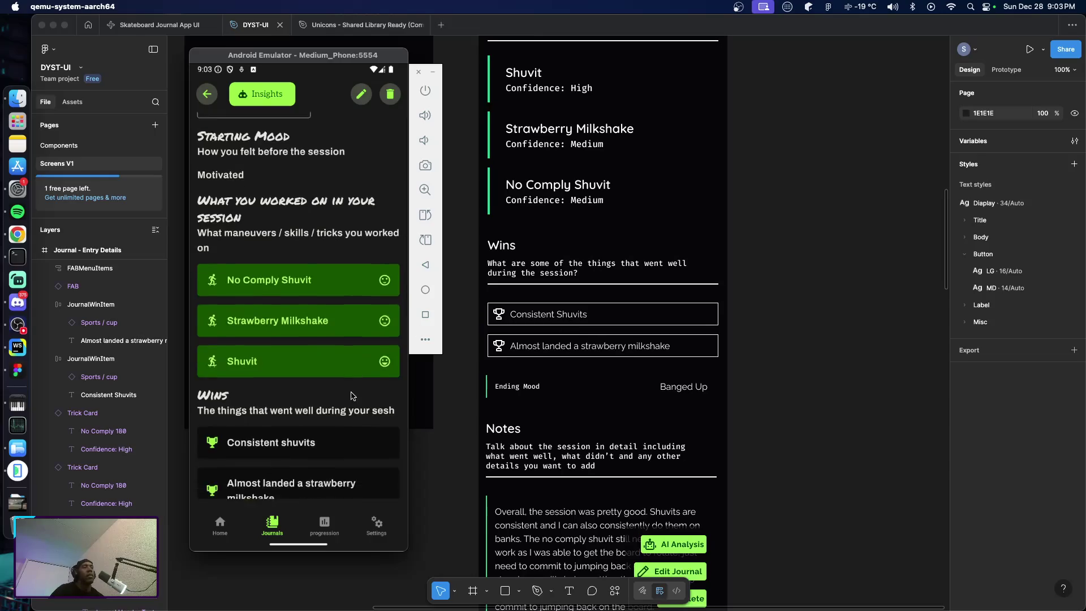
{"action": "left_click_drag", "start_coordinate": [330, 384], "coordinate": [333, 275]}
Pan the canvas over to the Journals list and the Progression / Stats frame
{"action": "scroll", "coordinate": [574, 402], "scroll_direction": "down", "scroll_amount": 5}
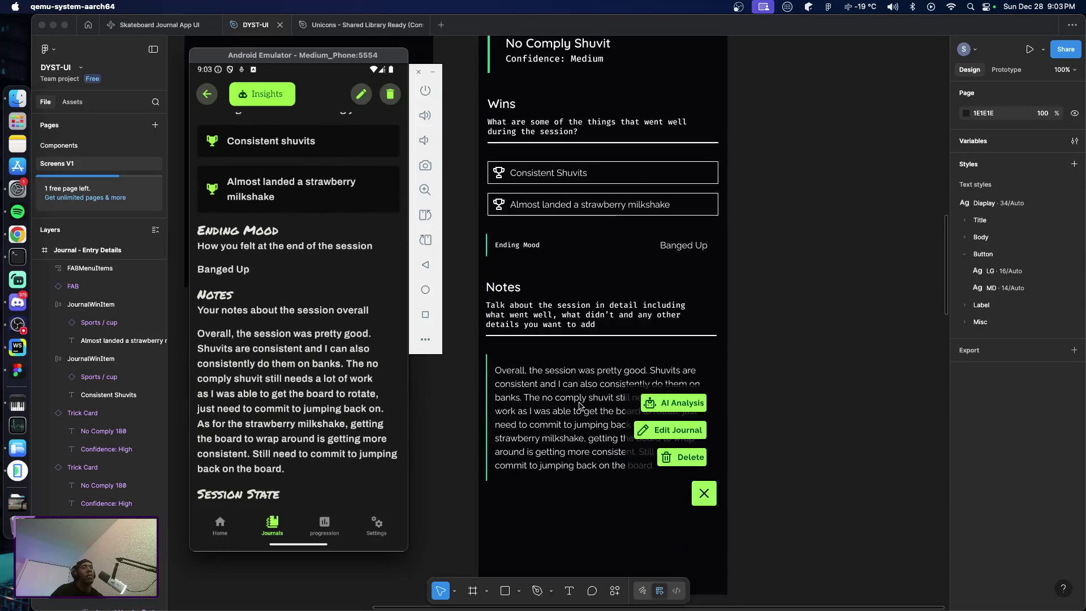
{"action": "scroll", "coordinate": [578, 404], "scroll_direction": "down", "scroll_amount": 1}
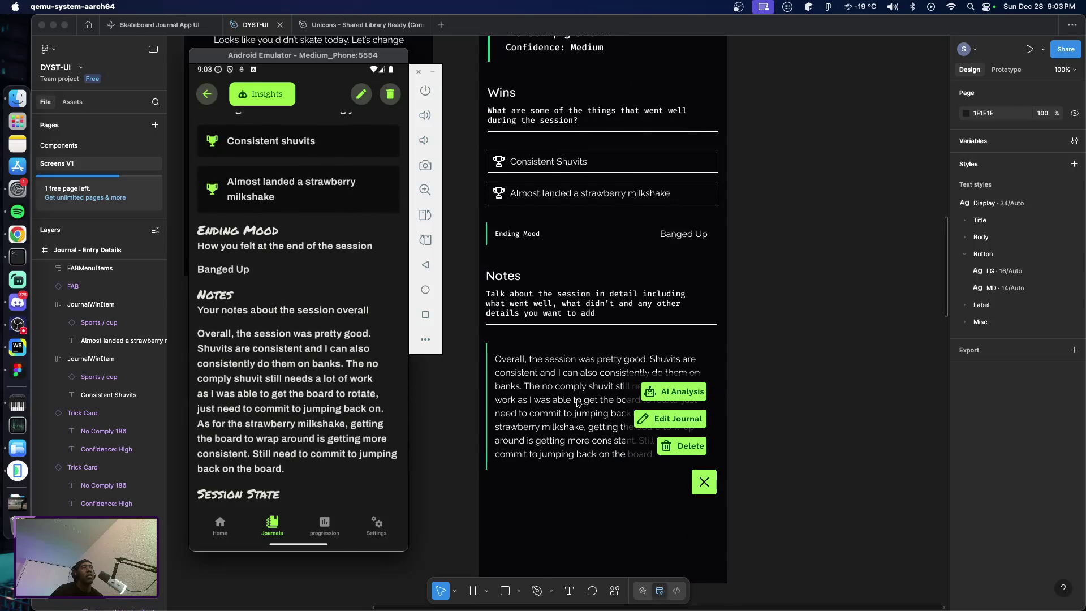
{"action": "scroll", "coordinate": [578, 404], "scroll_direction": "up", "scroll_amount": 1}
{"action": "scroll", "coordinate": [580, 407], "scroll_direction": "up", "scroll_amount": 1}
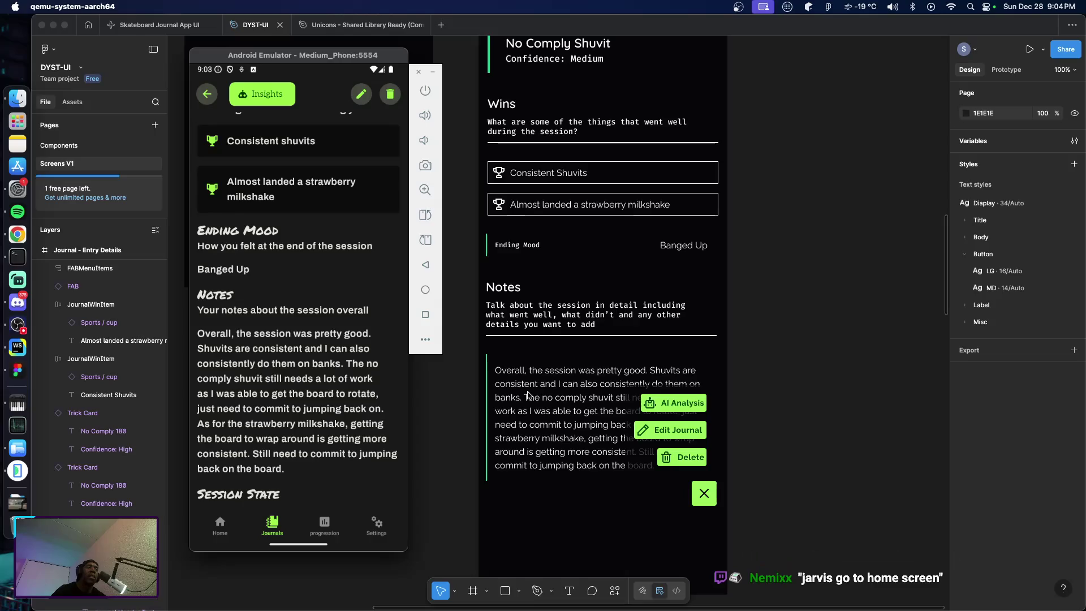
{"action": "scroll", "coordinate": [532, 391], "scroll_direction": "down", "scroll_amount": 3}
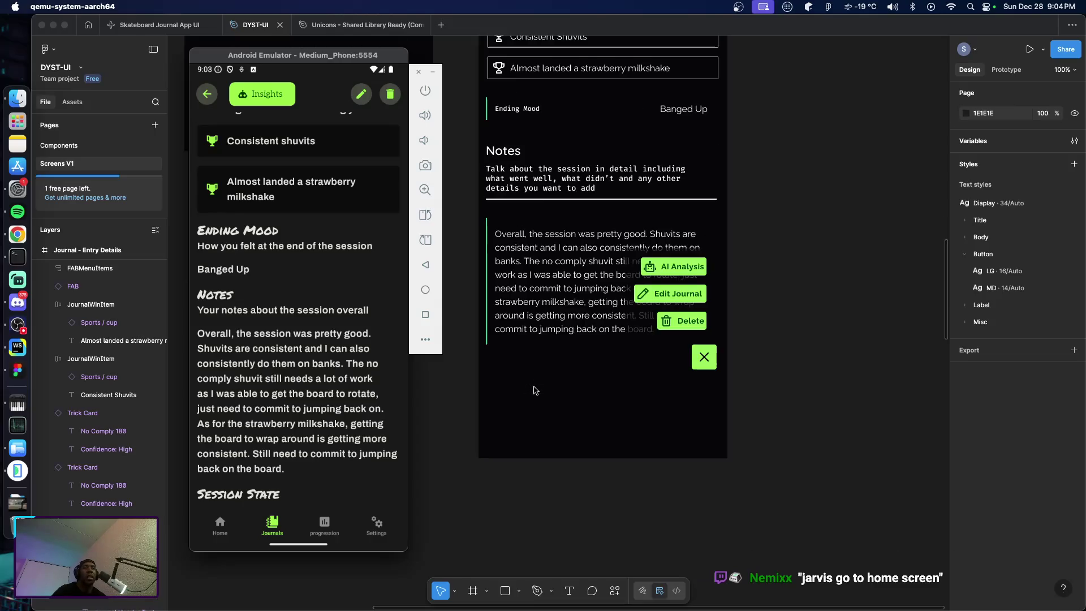
{"action": "scroll", "coordinate": [534, 392], "scroll_direction": "up", "scroll_amount": 1}
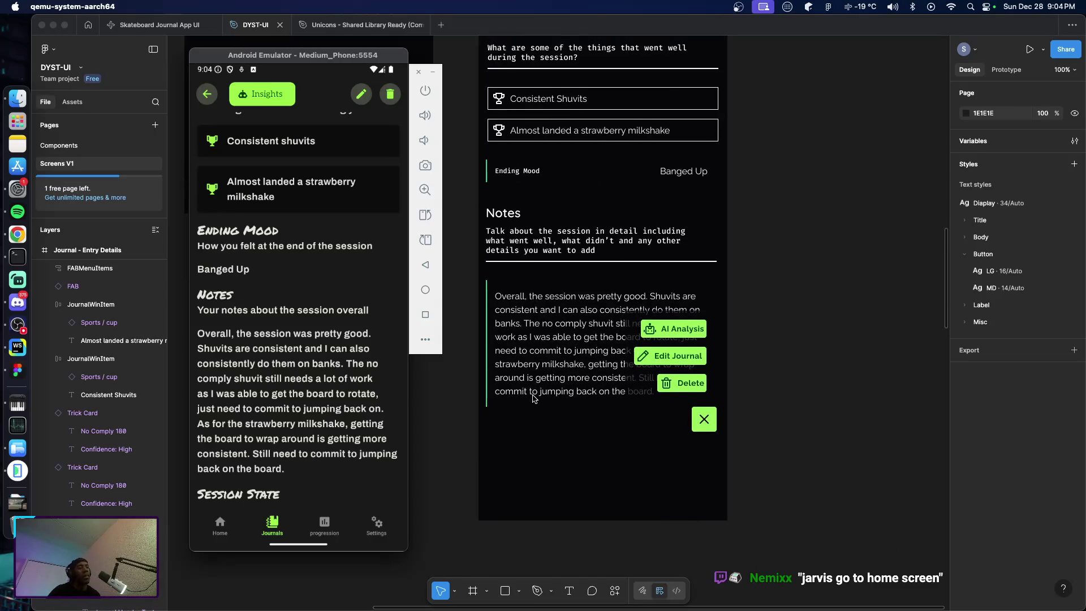
{"action": "scroll", "coordinate": [532, 397], "scroll_direction": "left", "scroll_amount": 10}
{"action": "scroll", "coordinate": [520, 393], "scroll_direction": "down", "scroll_amount": 10}
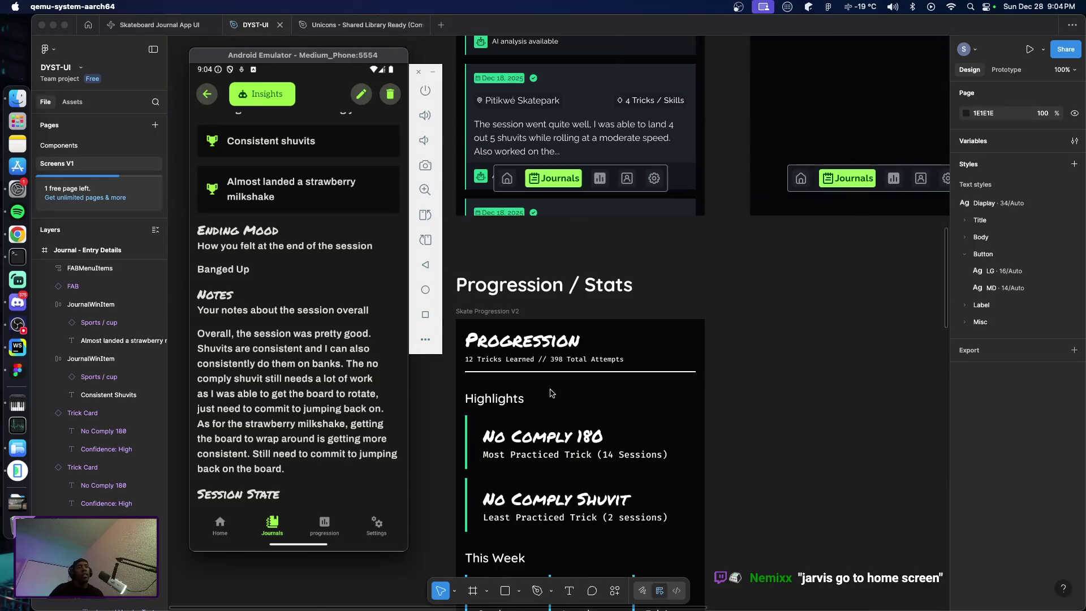
Switch the emulator to the Progression screen and scroll Figma's frame to Highlights
{"action": "scroll", "coordinate": [490, 380], "scroll_direction": "right", "scroll_amount": 1}
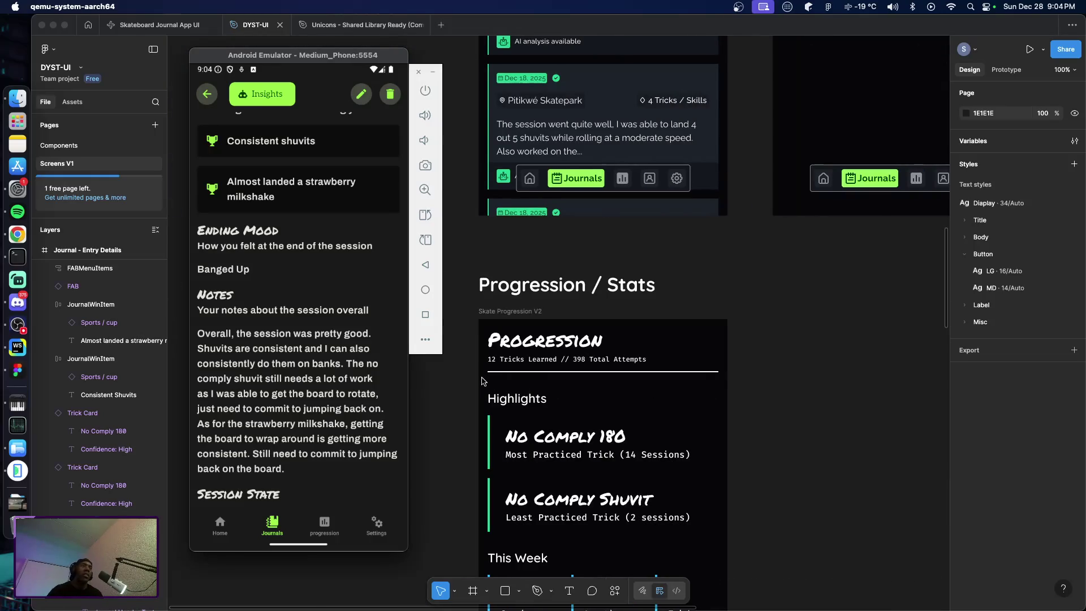
{"action": "left_click", "coordinate": [325, 525]}
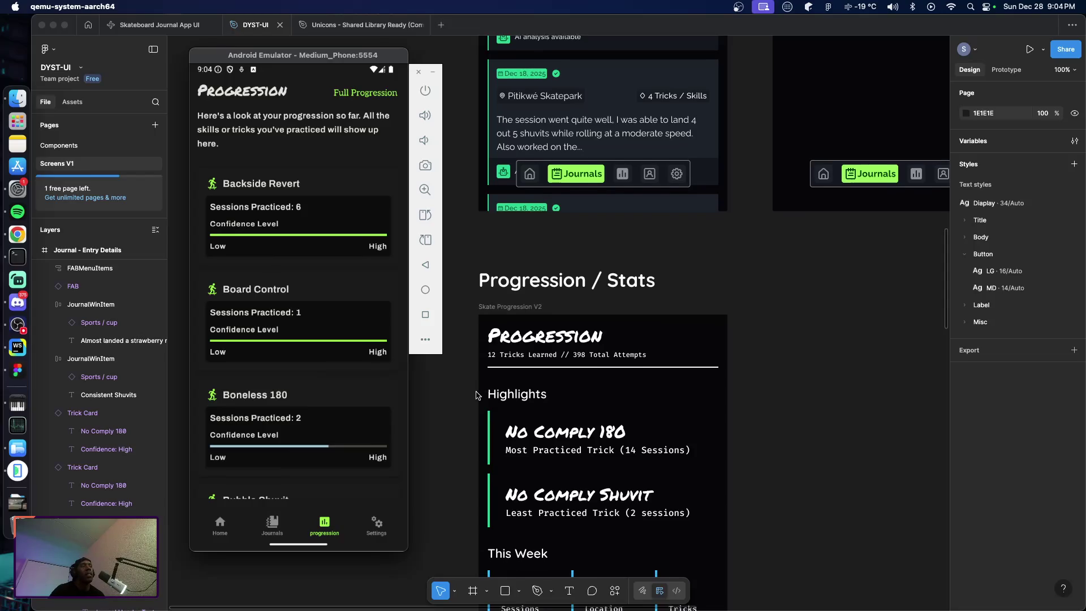
{"action": "scroll", "coordinate": [477, 396], "scroll_direction": "down", "scroll_amount": 2}
{"action": "scroll", "coordinate": [472, 390], "scroll_direction": "down", "scroll_amount": 5}
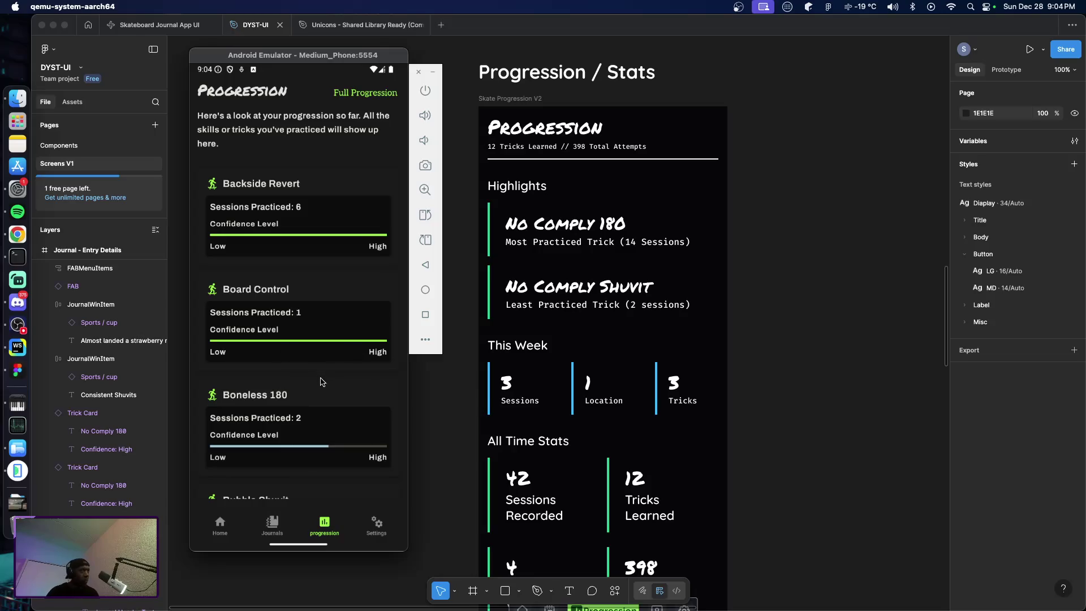
{"action": "scroll", "coordinate": [320, 382], "scroll_direction": "down", "scroll_amount": 1}
{"action": "scroll", "coordinate": [332, 359], "scroll_direction": "up", "scroll_amount": 1}
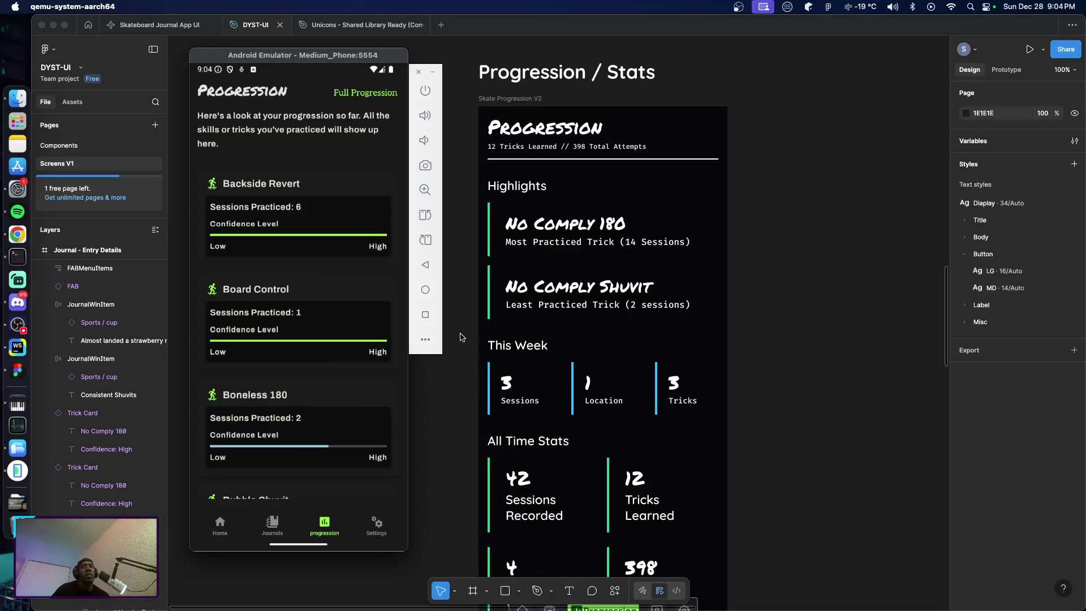
Review This Week and All Time Stats, then switch the emulator to Profile & Settings
{"action": "scroll", "coordinate": [464, 348], "scroll_direction": "down", "scroll_amount": 2}
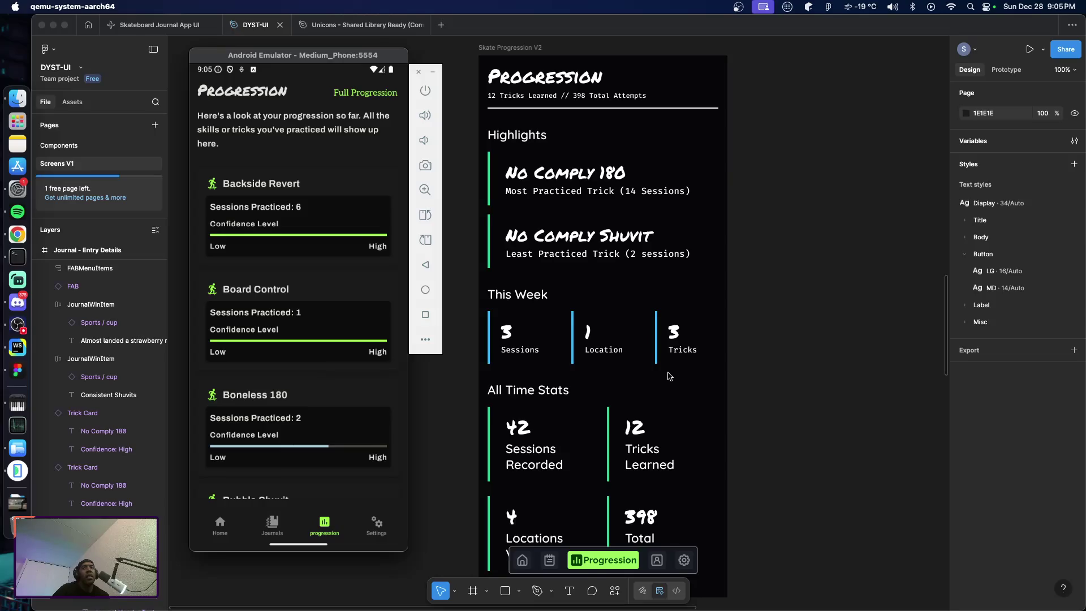
{"action": "scroll", "coordinate": [666, 375], "scroll_direction": "down", "scroll_amount": 2}
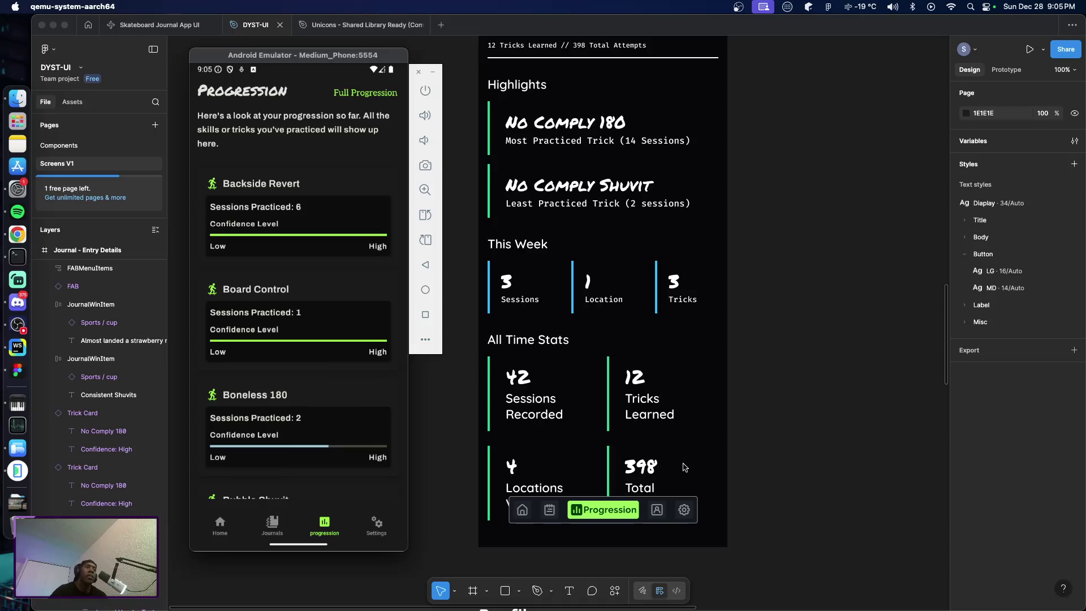
{"action": "scroll", "coordinate": [339, 396], "scroll_direction": "down", "scroll_amount": 6}
{"action": "scroll", "coordinate": [339, 396], "scroll_direction": "down", "scroll_amount": 10}
{"action": "scroll", "coordinate": [339, 413], "scroll_direction": "up", "scroll_amount": 7}
{"action": "scroll", "coordinate": [334, 396], "scroll_direction": "up", "scroll_amount": 8}
{"action": "left_click", "coordinate": [380, 528]}
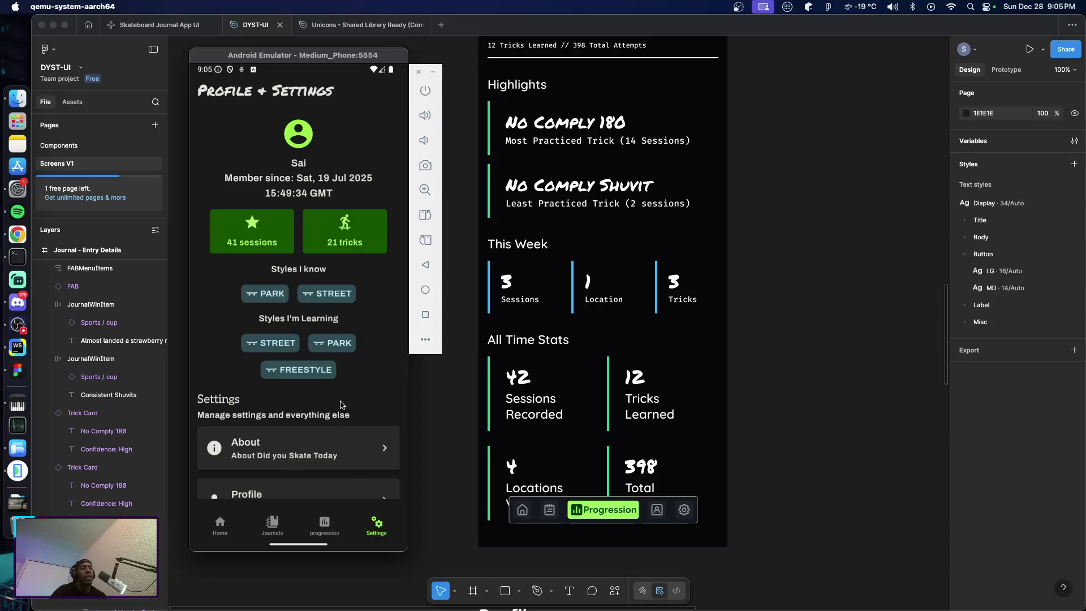
Bring Profile V2's Current Setup and Skate Style into view; return the emulator to the journal entry
{"action": "scroll", "coordinate": [452, 416], "scroll_direction": "down", "scroll_amount": 10}
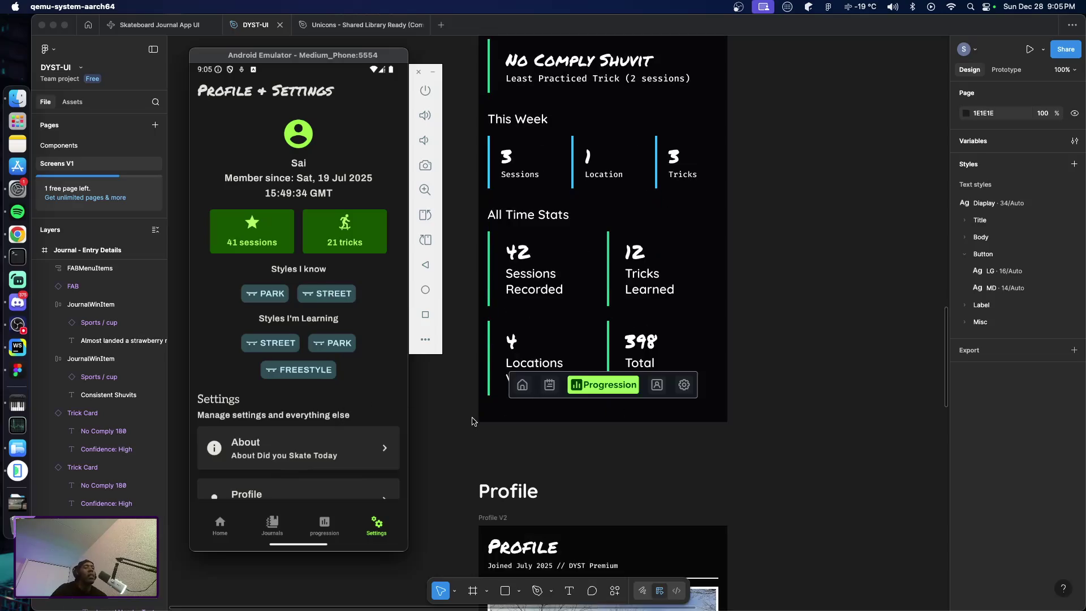
{"action": "scroll", "coordinate": [477, 421], "scroll_direction": "down", "scroll_amount": 5}
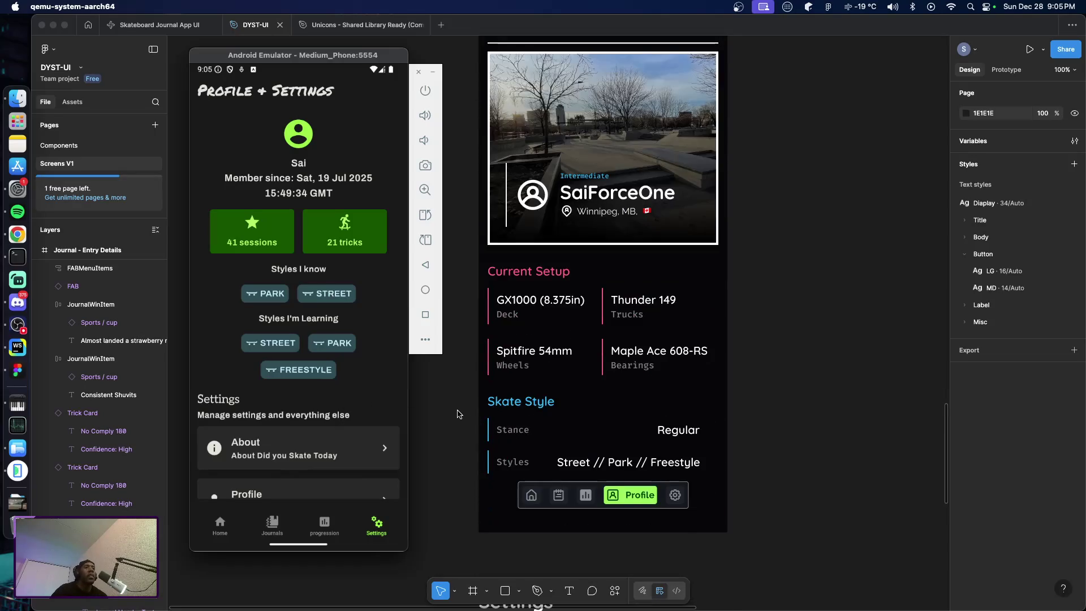
{"action": "scroll", "coordinate": [453, 414], "scroll_direction": "up", "scroll_amount": 1}
{"action": "scroll", "coordinate": [445, 414], "scroll_direction": "up", "scroll_amount": 1}
{"action": "scroll", "coordinate": [443, 414], "scroll_direction": "up", "scroll_amount": 1}
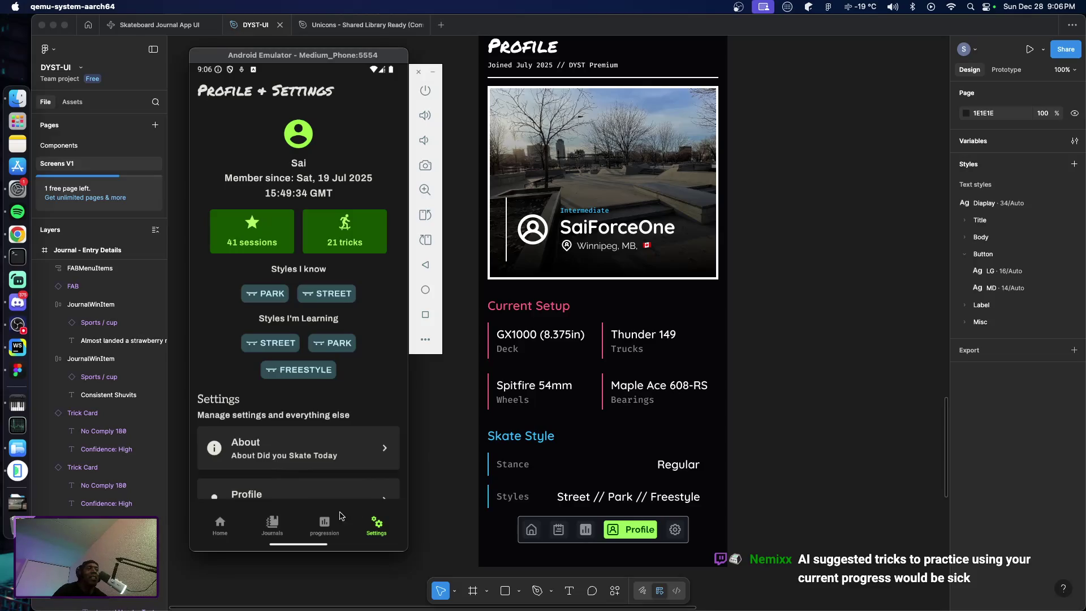
{"action": "left_click", "coordinate": [273, 528]}
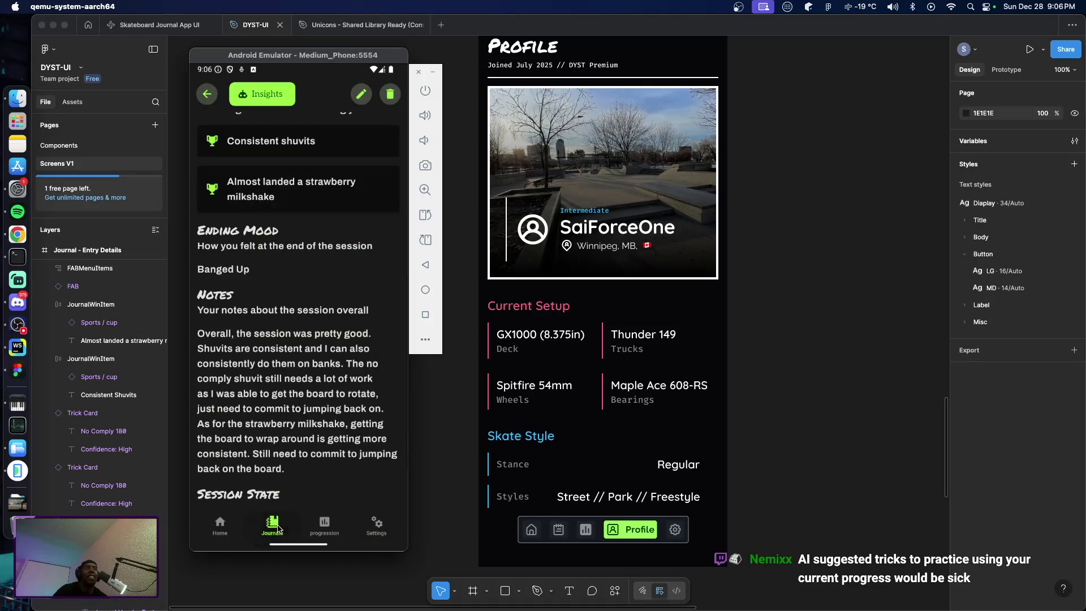
{"action": "scroll", "coordinate": [275, 260], "scroll_direction": "up", "scroll_amount": 5}
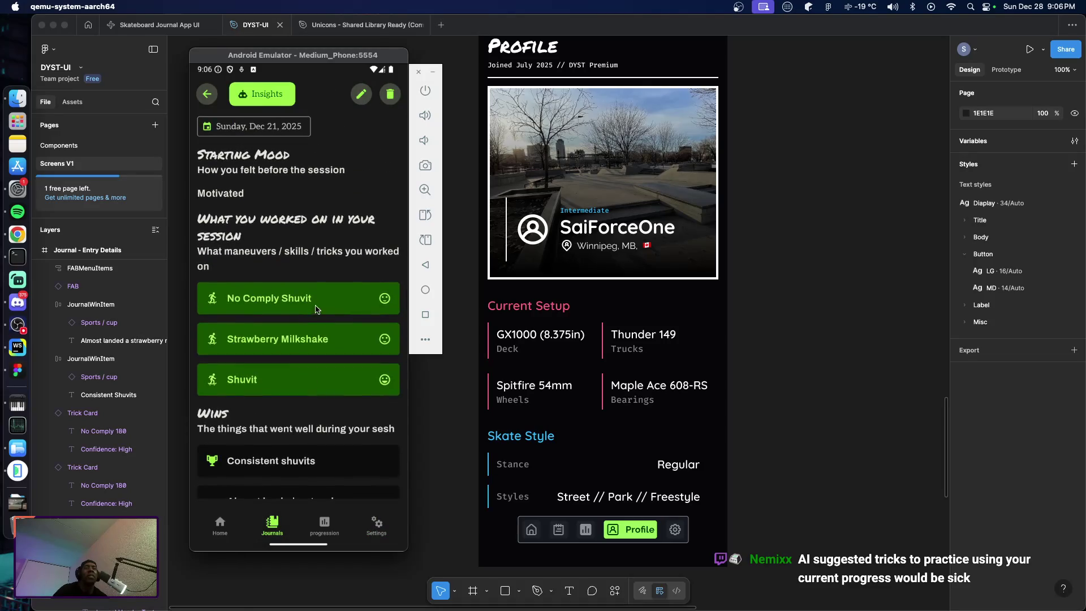
{"action": "left_click", "coordinate": [274, 94]}
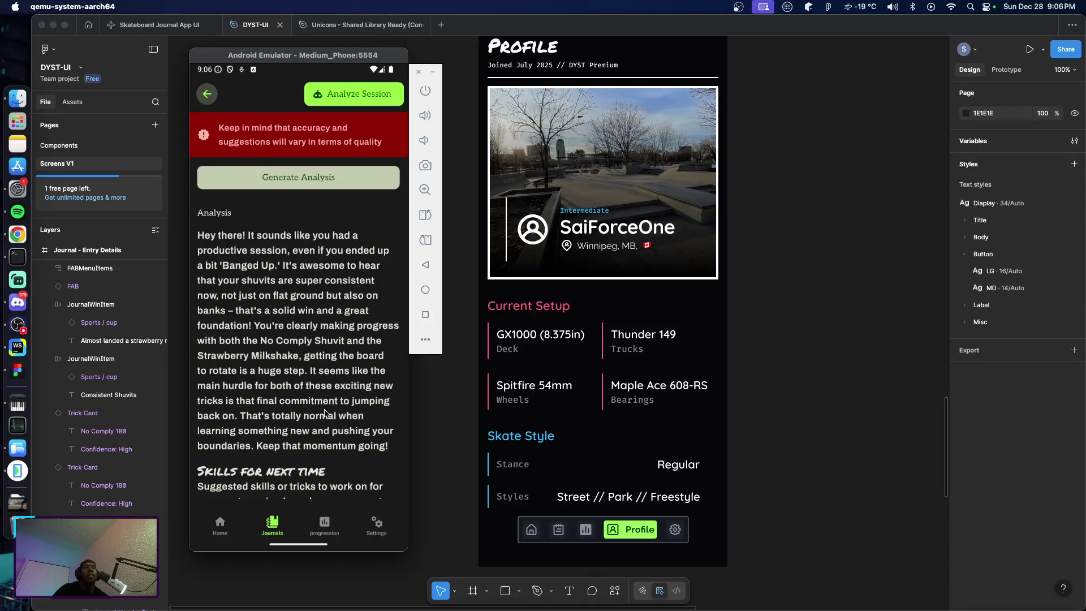
{"action": "left_click_drag", "start_coordinate": [327, 415], "coordinate": [333, 288]}
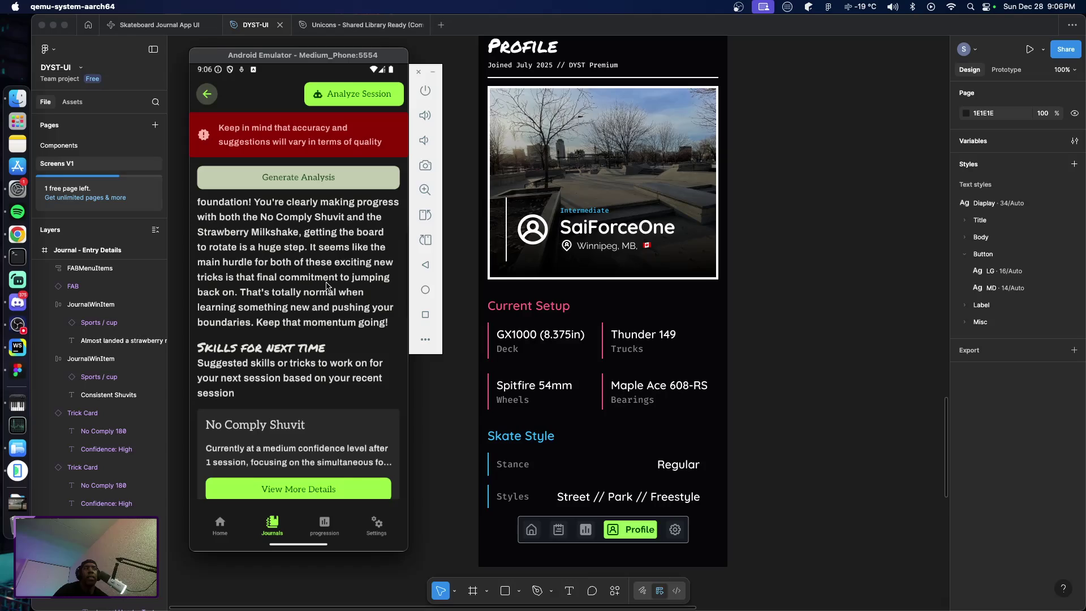
{"action": "scroll", "coordinate": [334, 289], "scroll_direction": "up", "scroll_amount": 3}
{"action": "scroll", "coordinate": [333, 333], "scroll_direction": "down", "scroll_amount": 5}
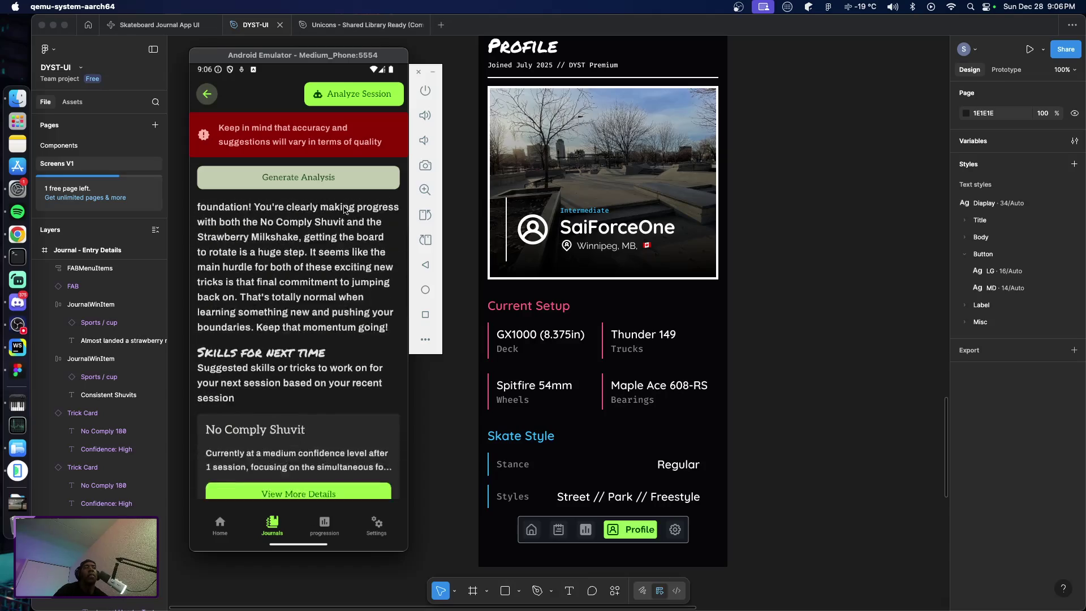
{"action": "scroll", "coordinate": [333, 334], "scroll_direction": "down", "scroll_amount": 3}
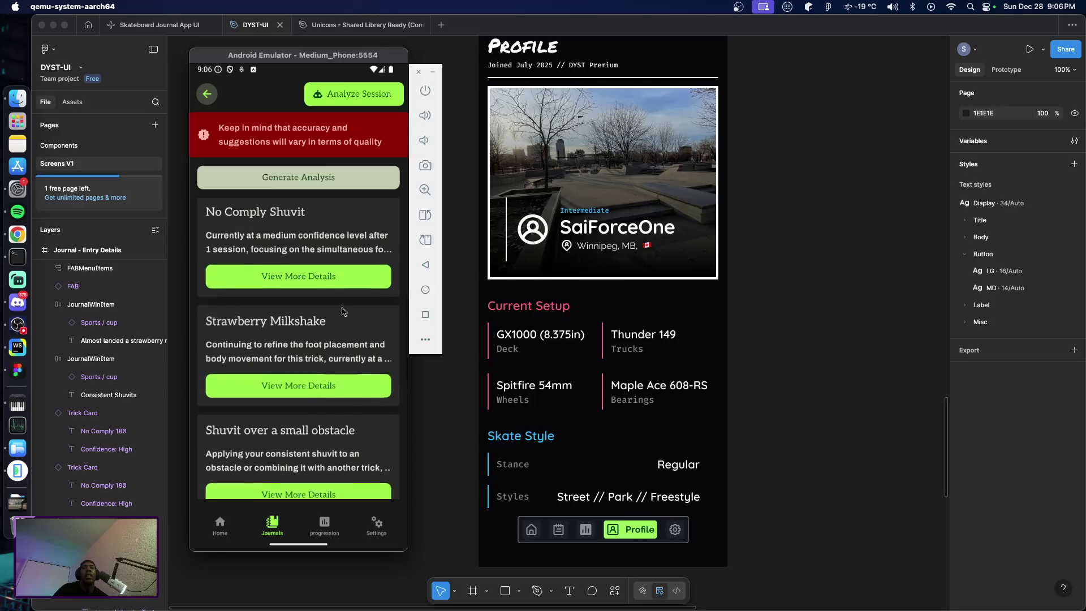
{"action": "scroll", "coordinate": [333, 334], "scroll_direction": "down", "scroll_amount": 2}
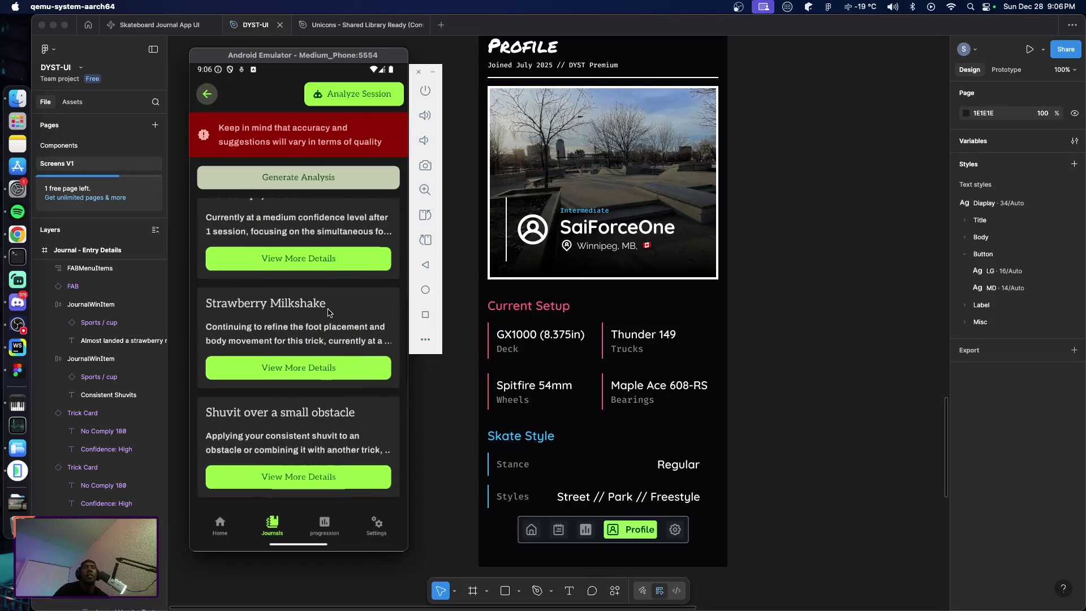
{"action": "scroll", "coordinate": [329, 317], "scroll_direction": "up", "scroll_amount": 2}
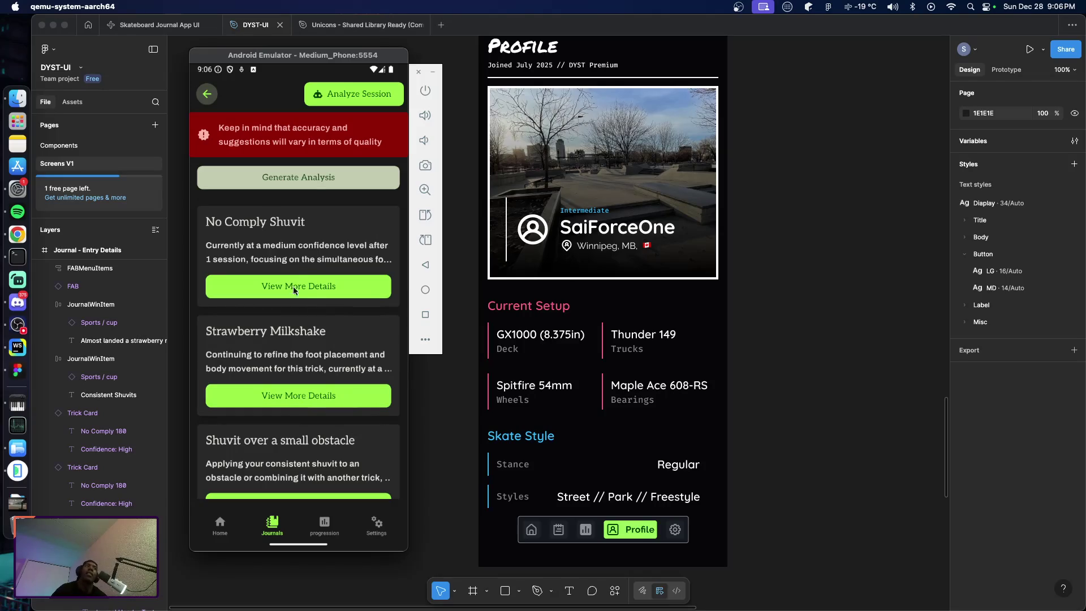
{"action": "scroll", "coordinate": [316, 260], "scroll_direction": "up", "scroll_amount": 1}
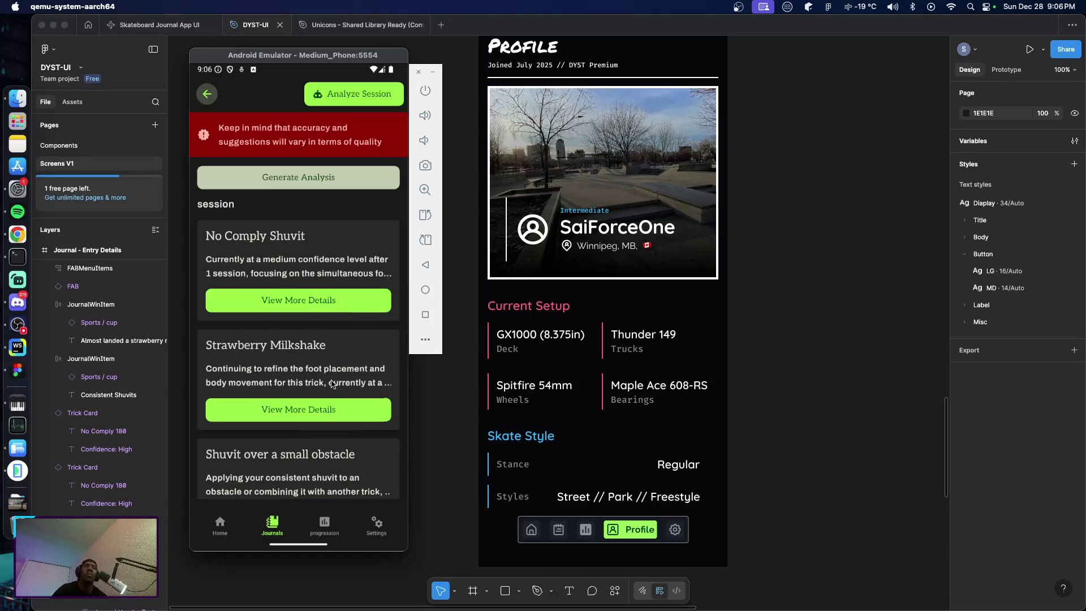
{"action": "scroll", "coordinate": [317, 300], "scroll_direction": "down", "scroll_amount": 3}
{"action": "scroll", "coordinate": [320, 297], "scroll_direction": "down", "scroll_amount": 5}
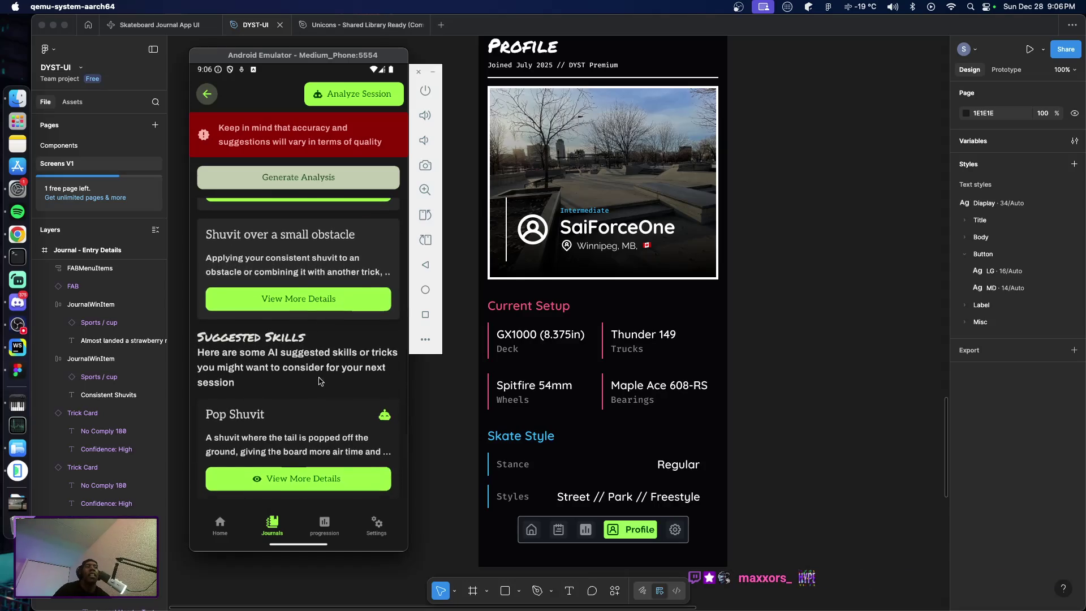
{"action": "left_click_drag", "start_coordinate": [325, 385], "coordinate": [326, 259]}
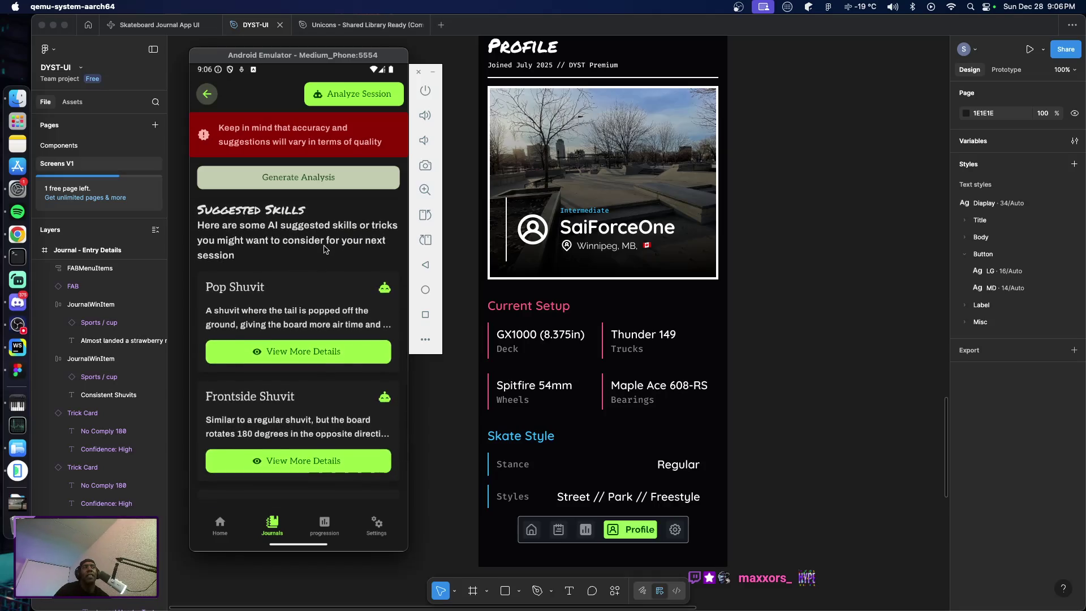
{"action": "scroll", "coordinate": [326, 299], "scroll_direction": "up", "scroll_amount": 3}
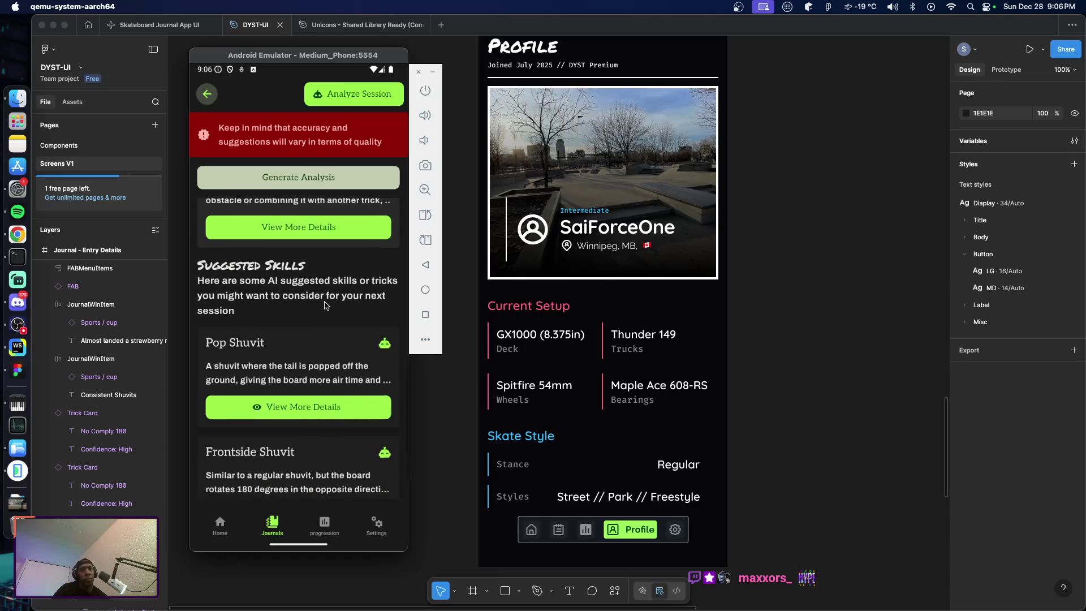
{"action": "scroll", "coordinate": [322, 294], "scroll_direction": "up", "scroll_amount": 5}
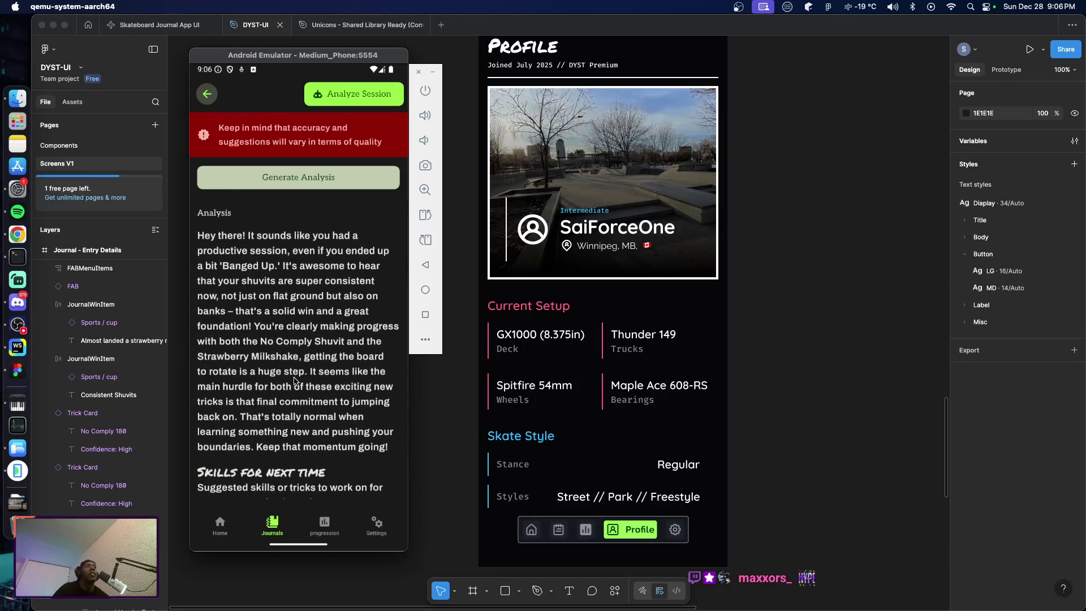
{"action": "scroll", "coordinate": [309, 264], "scroll_direction": "down", "scroll_amount": 3}
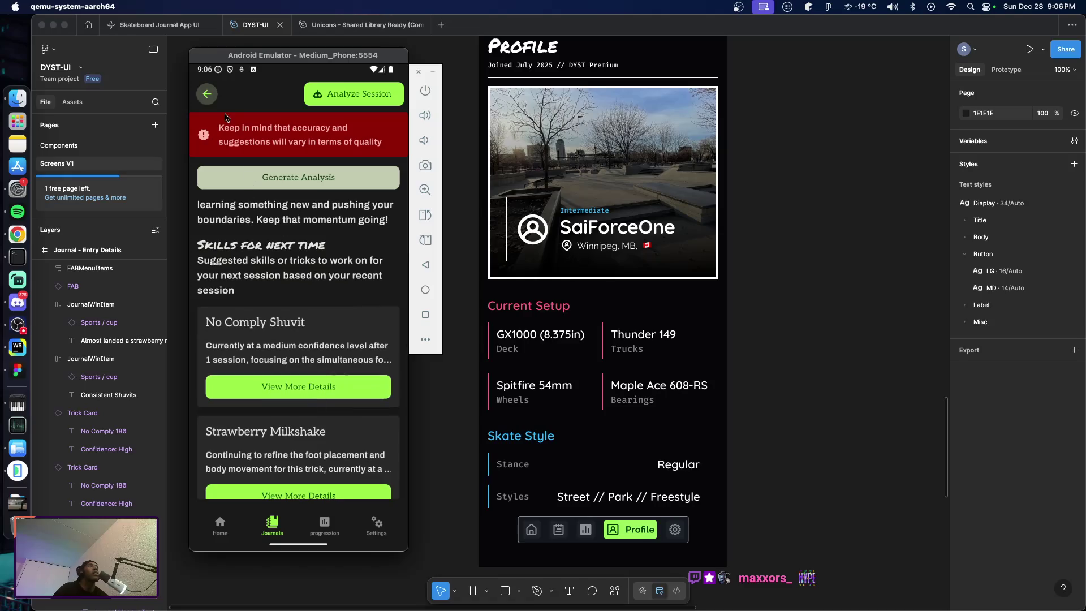
{"action": "left_click", "coordinate": [207, 94]}
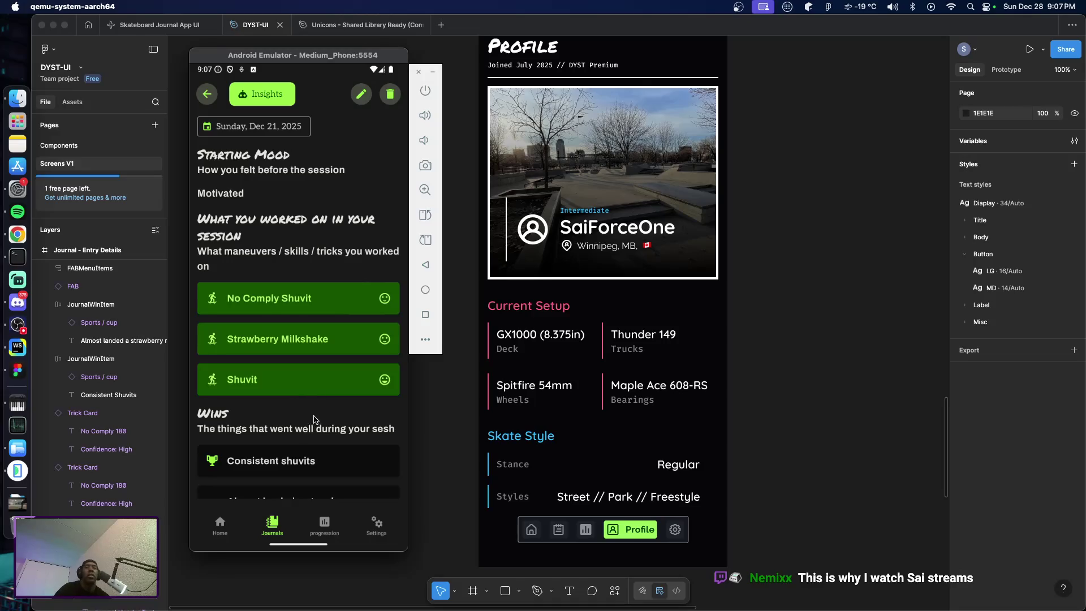
{"action": "left_click_drag", "start_coordinate": [313, 419], "coordinate": [304, 386]}
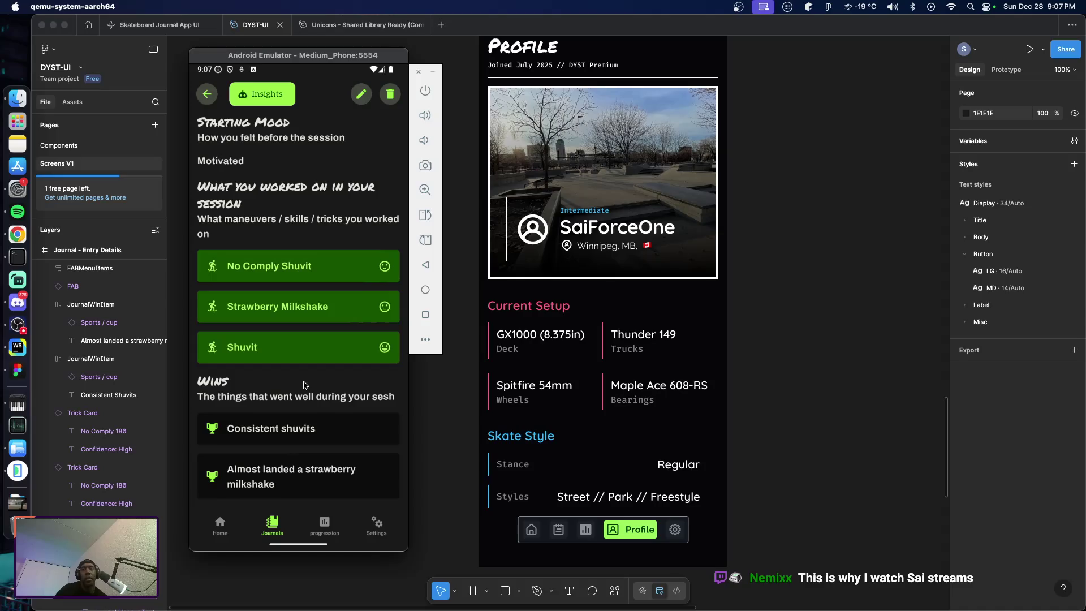
{"action": "scroll", "coordinate": [304, 385], "scroll_direction": "up", "scroll_amount": 3}
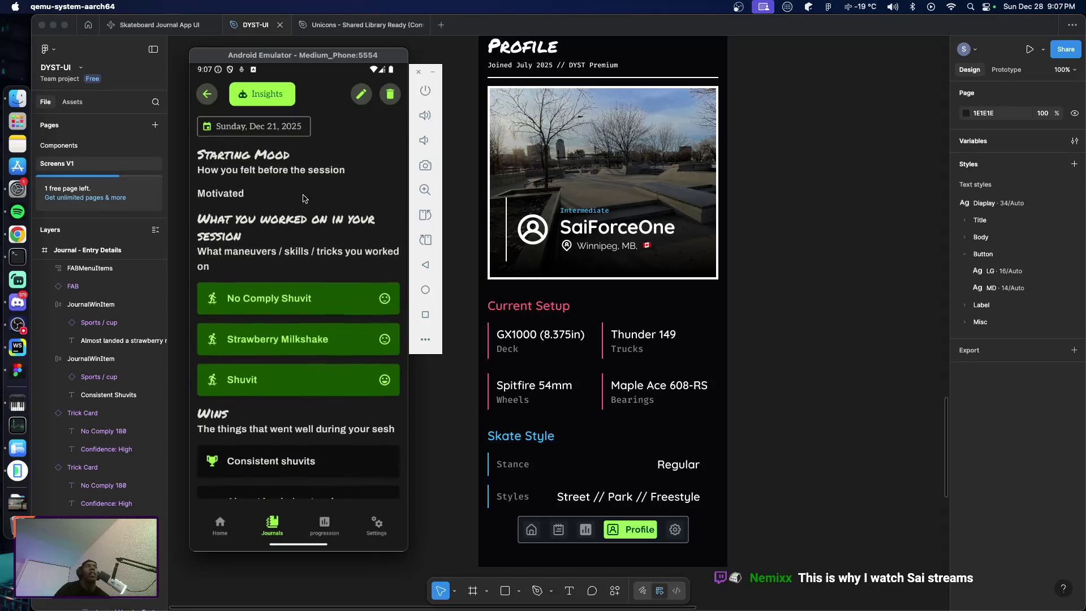
{"action": "left_click", "coordinate": [268, 99]}
{"action": "mouse_move", "coordinate": [317, 396]}
{"action": "left_mouse_down"}
{"action": "mouse_move", "coordinate": [324, 254]}
{"action": "mouse_move", "coordinate": [339, 298]}
{"action": "left_mouse_up"}
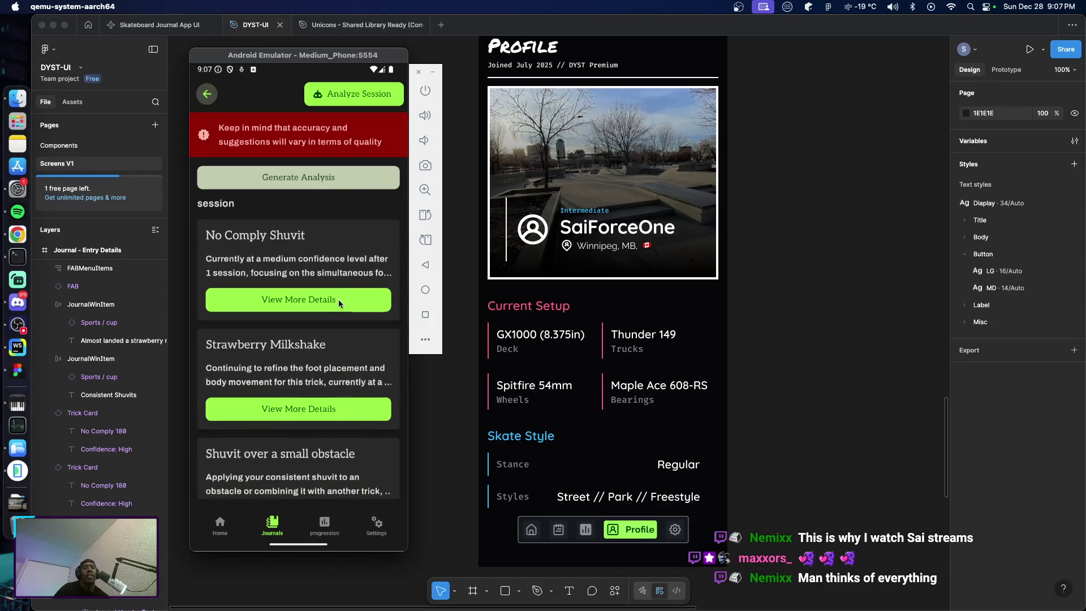
{"action": "left_click", "coordinate": [284, 299]}
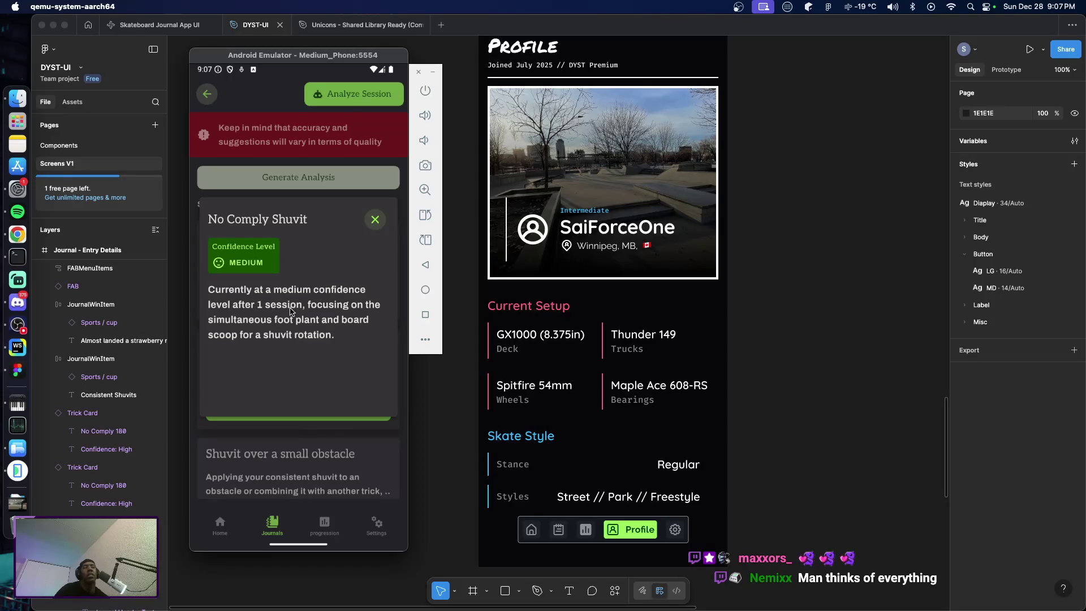
{"action": "left_click", "coordinate": [374, 220]}
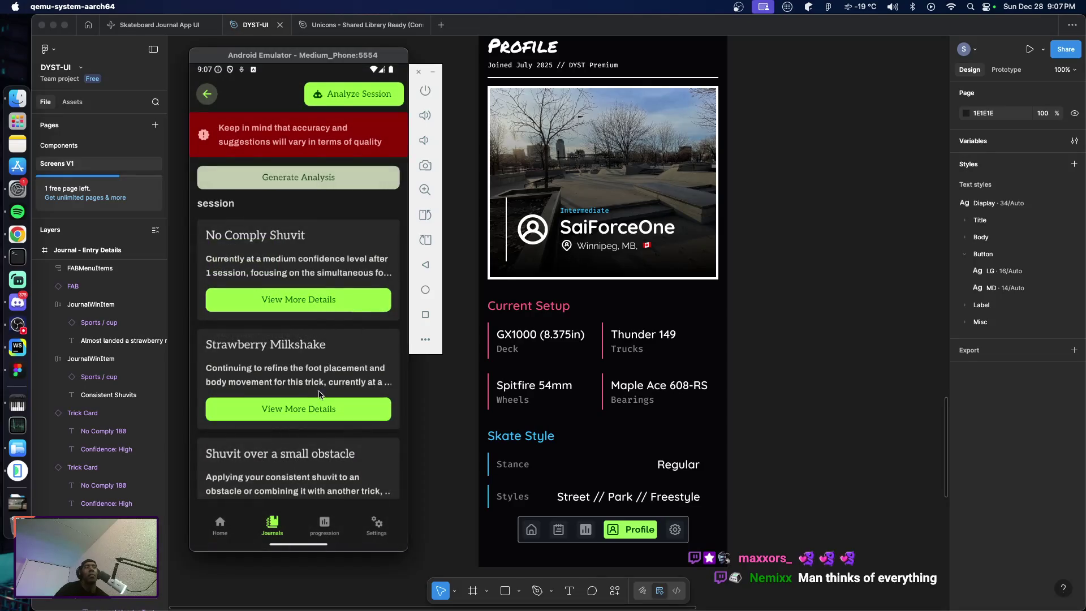
{"action": "left_click_drag", "start_coordinate": [324, 387], "coordinate": [332, 299]}
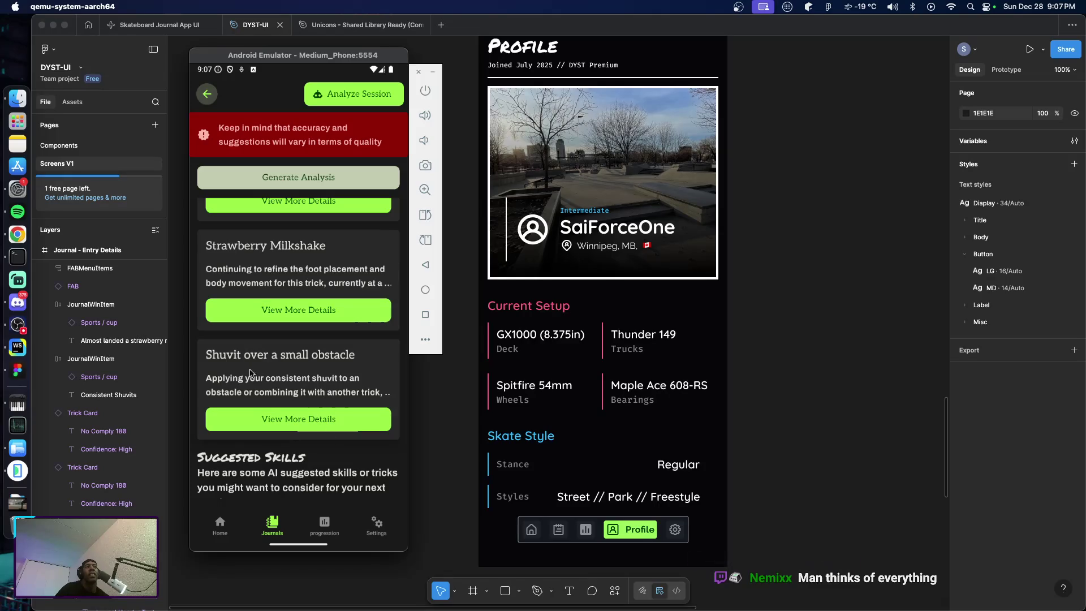
{"action": "scroll", "coordinate": [311, 356], "scroll_direction": "down", "scroll_amount": 2}
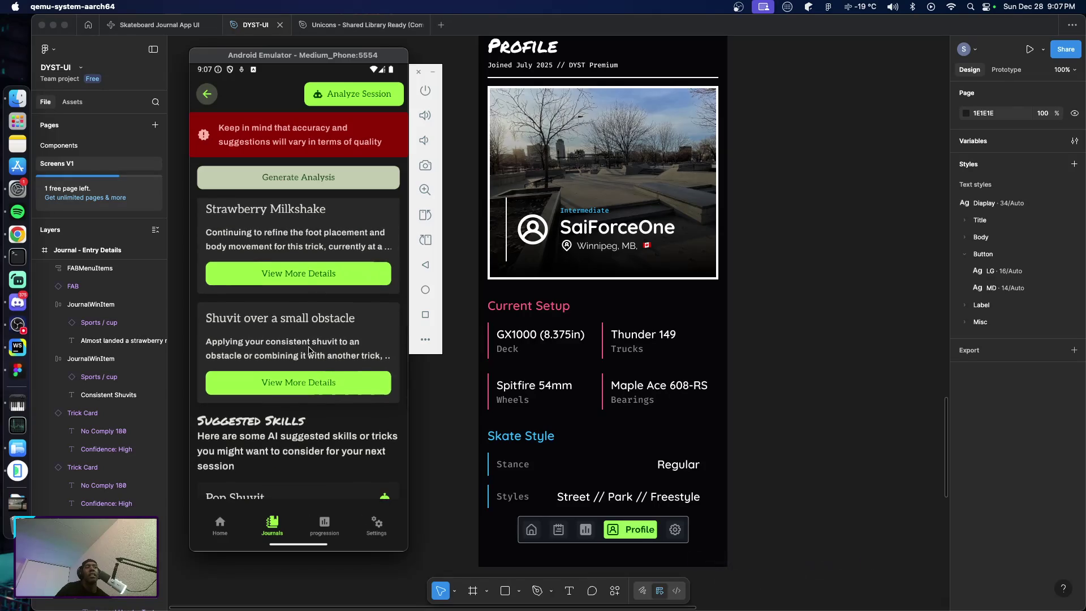
{"action": "left_click", "coordinate": [315, 382]}
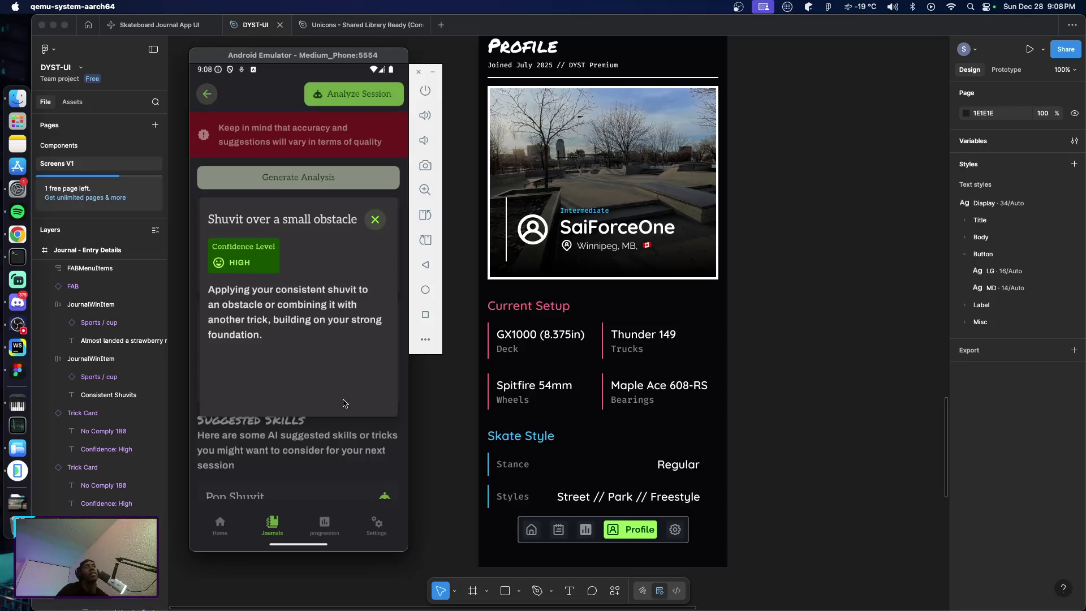
{"action": "left_click", "coordinate": [375, 220]}
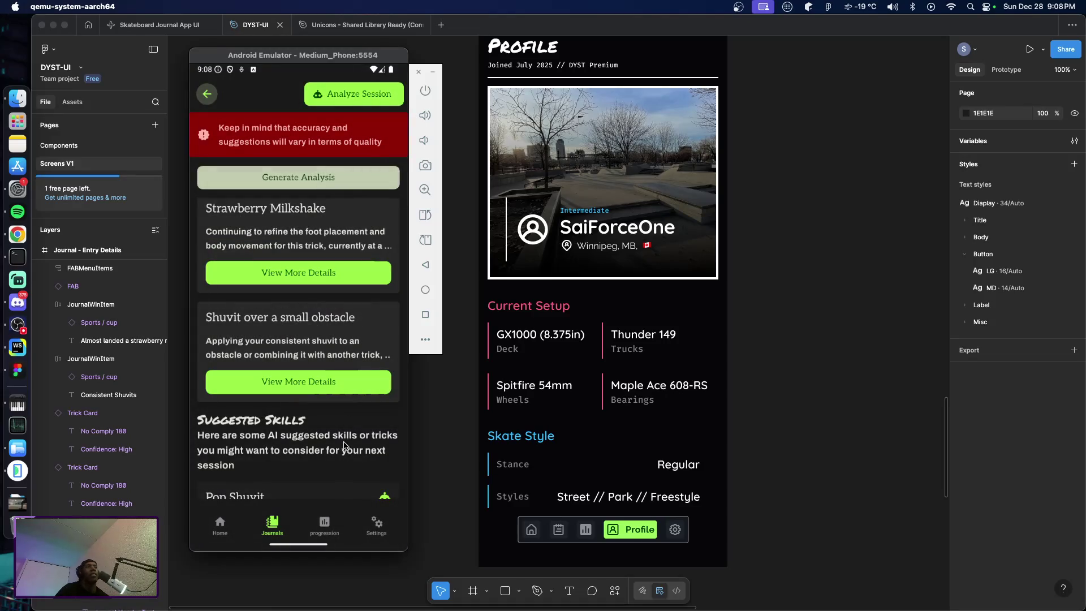
{"action": "scroll", "coordinate": [322, 396], "scroll_direction": "up", "scroll_amount": 3}
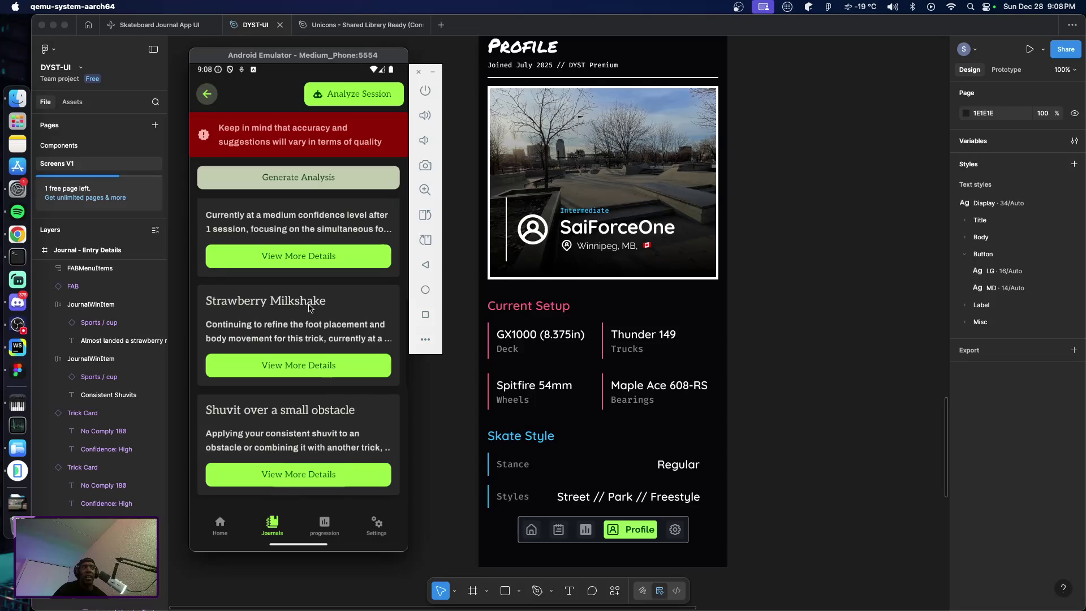
{"action": "scroll", "coordinate": [314, 323], "scroll_direction": "down", "scroll_amount": 5}
{"action": "scroll", "coordinate": [318, 317], "scroll_direction": "down", "scroll_amount": 2}
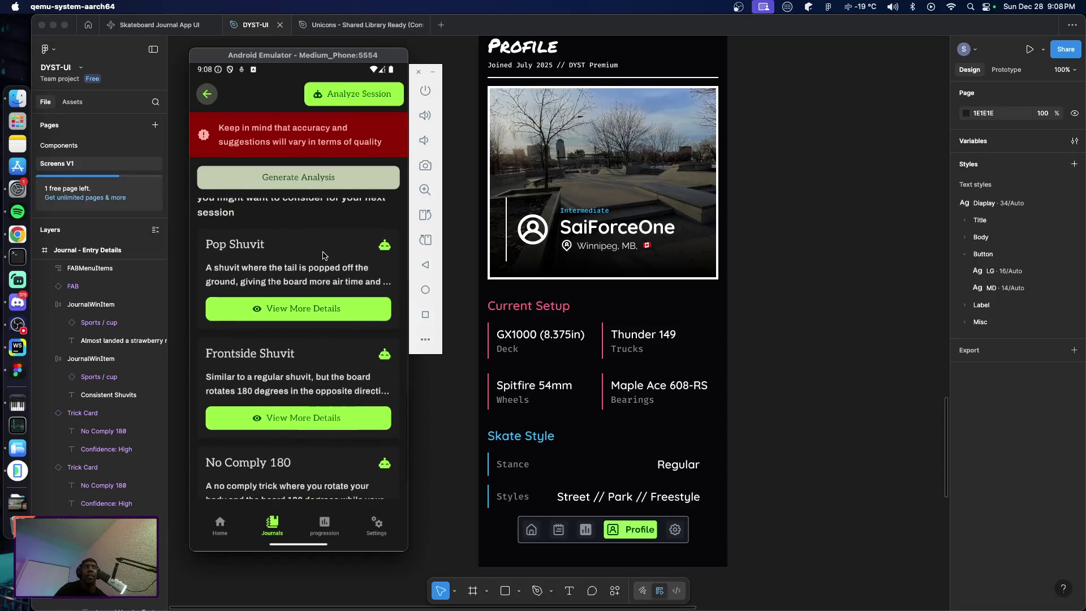
{"action": "scroll", "coordinate": [321, 294], "scroll_direction": "down", "scroll_amount": 2}
{"action": "scroll", "coordinate": [320, 317], "scroll_direction": "up", "scroll_amount": 2}
{"action": "scroll", "coordinate": [322, 337], "scroll_direction": "down", "scroll_amount": 1}
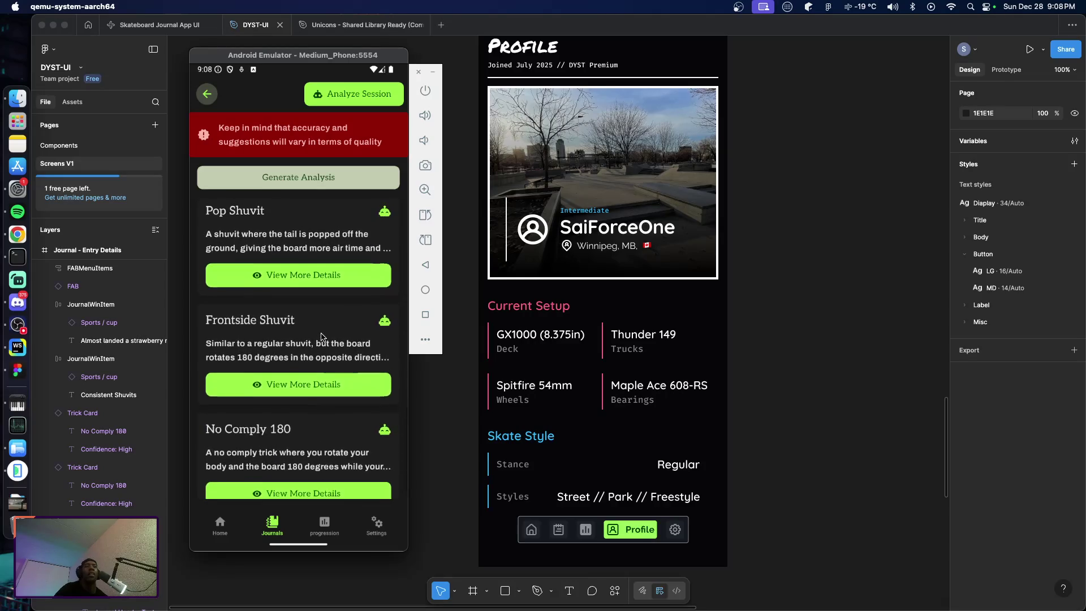
{"action": "left_click_drag", "start_coordinate": [321, 337], "coordinate": [321, 388]}
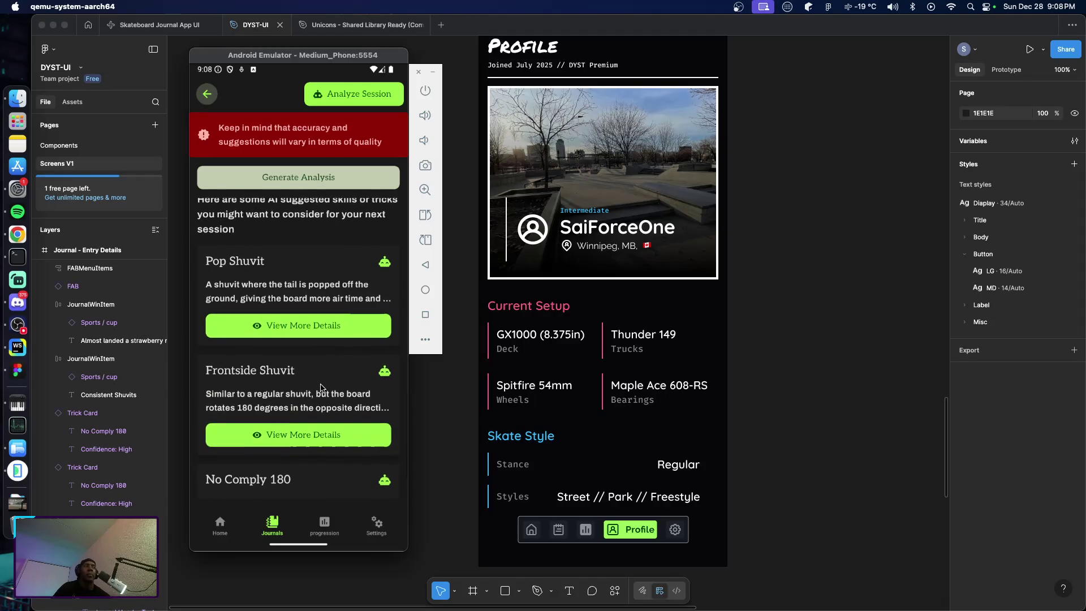
{"action": "scroll", "coordinate": [321, 389], "scroll_direction": "up", "scroll_amount": 5}
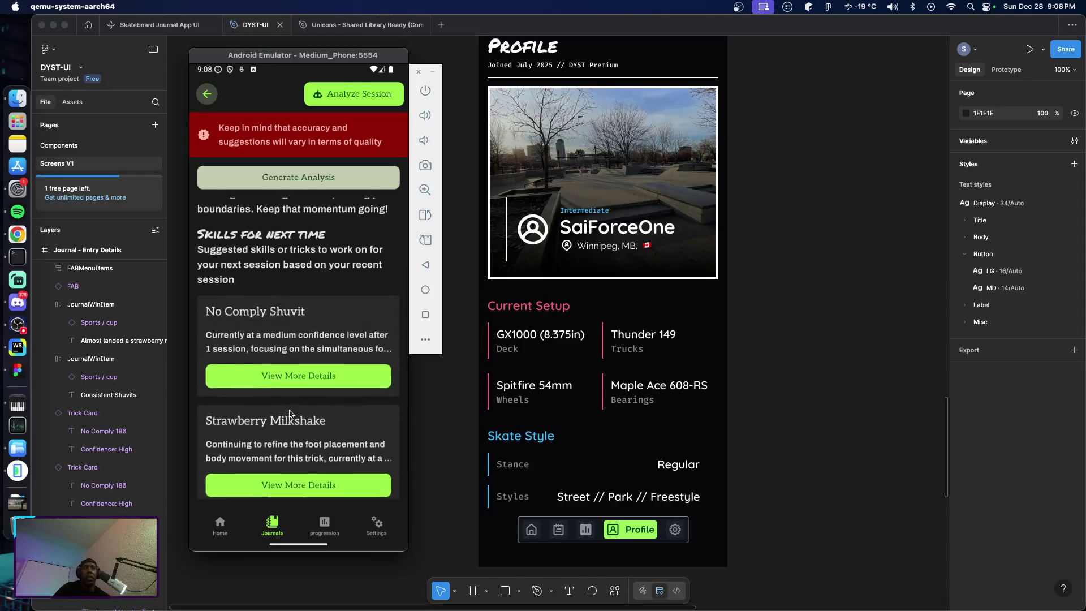
{"action": "scroll", "coordinate": [297, 351], "scroll_direction": "down", "scroll_amount": 7}
{"action": "scroll", "coordinate": [305, 418], "scroll_direction": "up", "scroll_amount": 3}
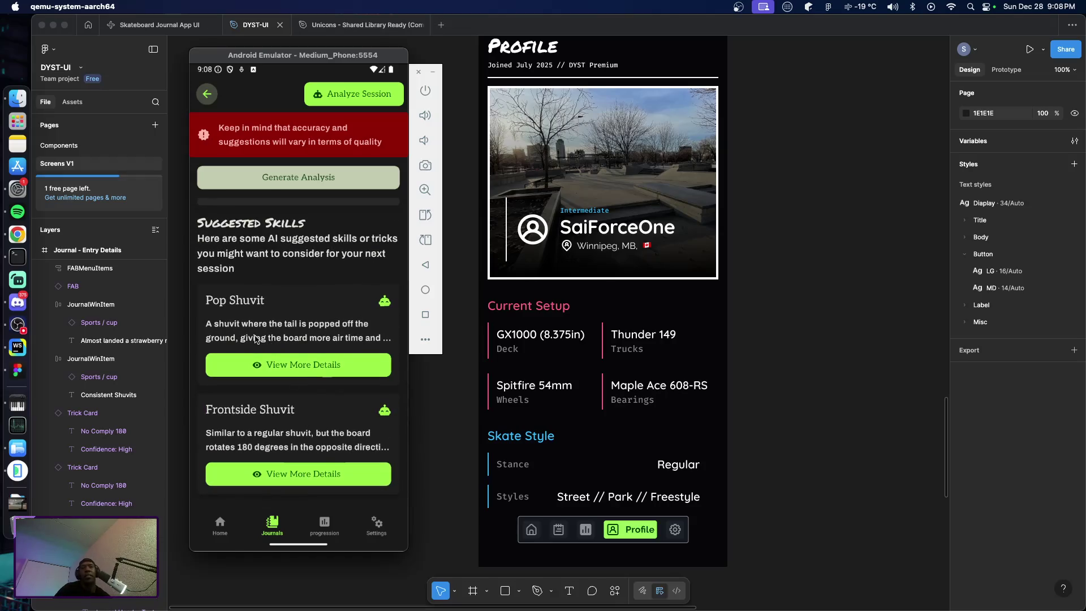
{"action": "scroll", "coordinate": [308, 338], "scroll_direction": "down", "scroll_amount": 3}
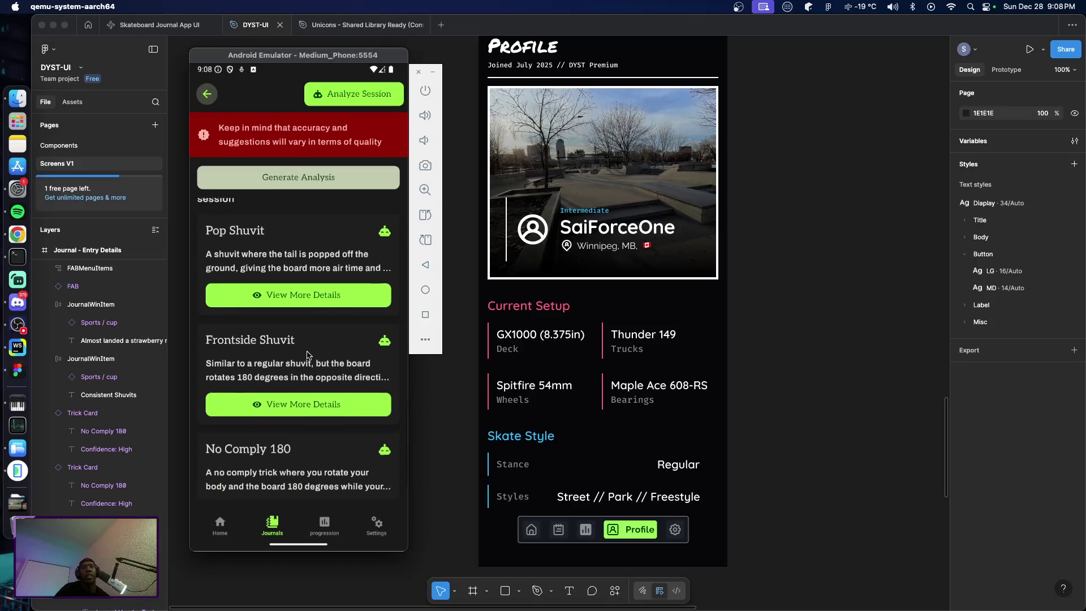
{"action": "scroll", "coordinate": [320, 368], "scroll_direction": "up", "scroll_amount": 2}
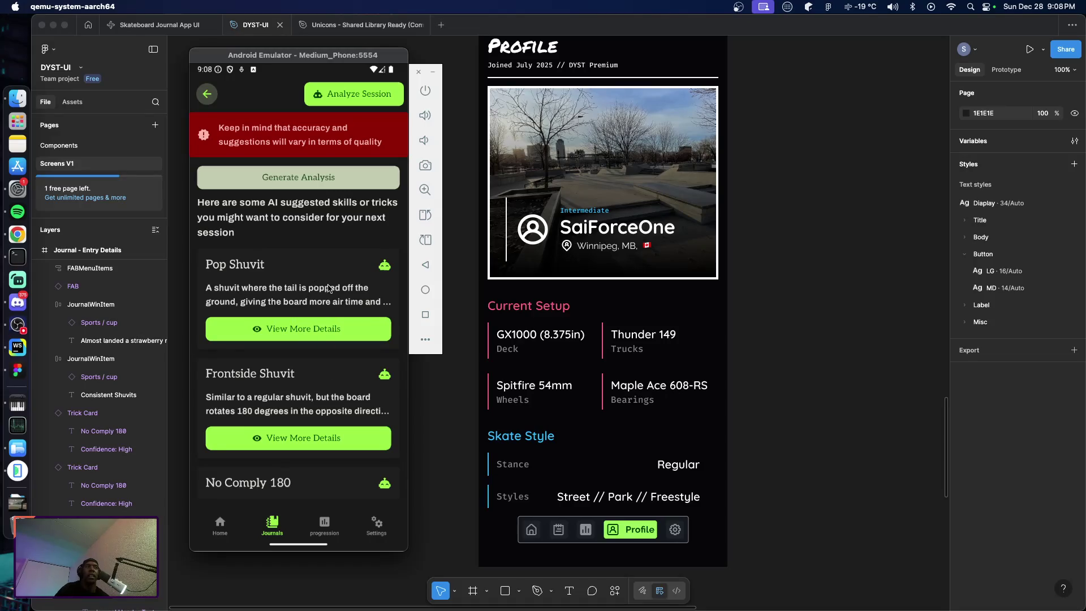
{"action": "scroll", "coordinate": [327, 275], "scroll_direction": "up", "scroll_amount": 1}
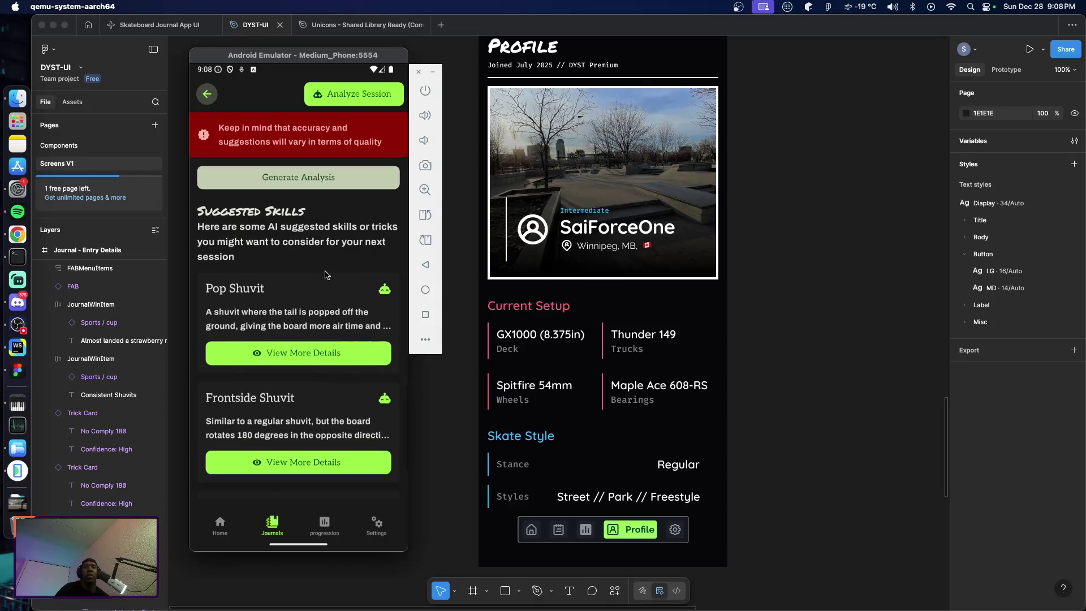
{"action": "scroll", "coordinate": [325, 275], "scroll_direction": "up", "scroll_amount": 1}
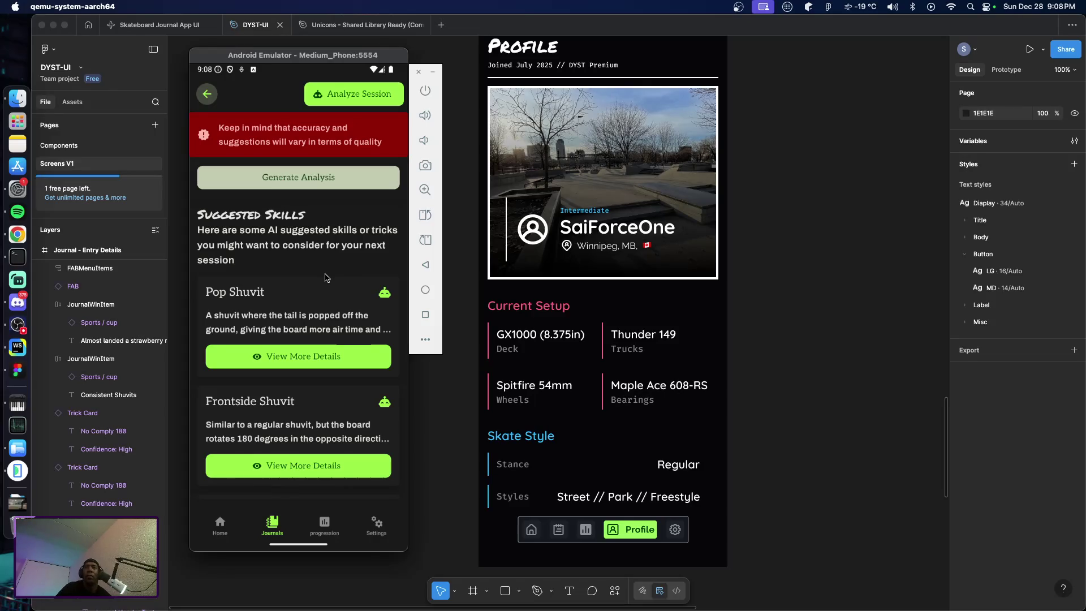
{"action": "scroll", "coordinate": [325, 278], "scroll_direction": "up", "scroll_amount": 1}
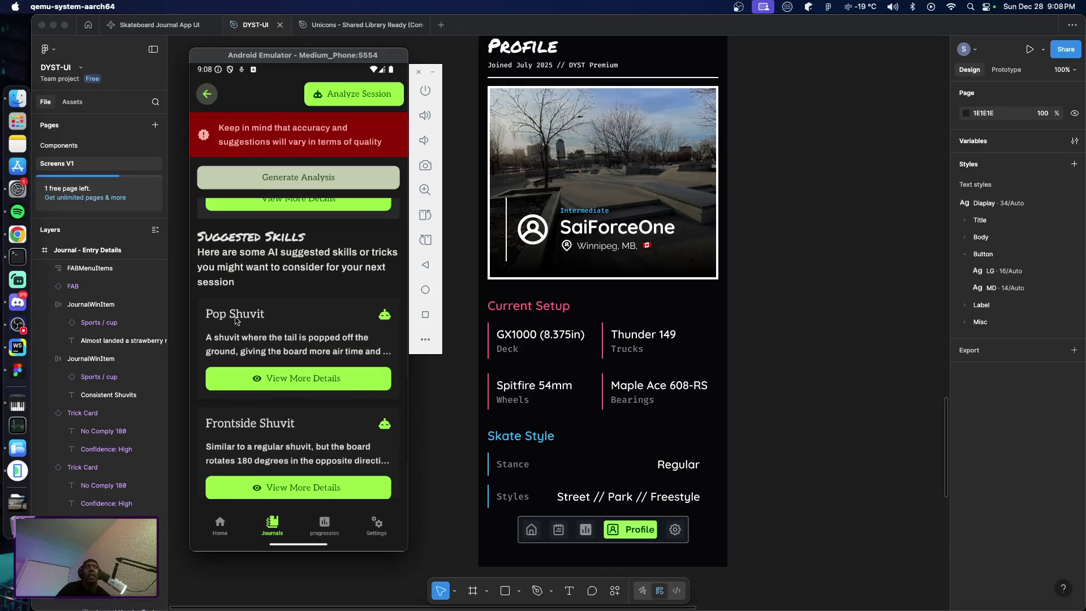
{"action": "mouse_move", "coordinate": [338, 305]}
{"action": "left_mouse_down"}
{"action": "mouse_move", "coordinate": [322, 445]}
{"action": "mouse_move", "coordinate": [314, 276]}
{"action": "left_mouse_up"}
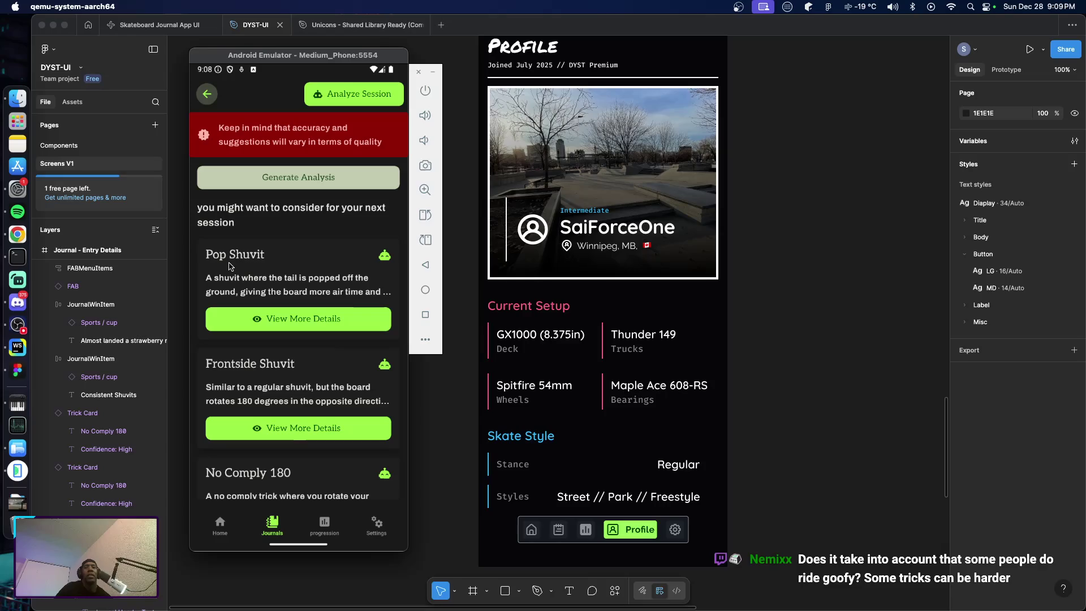
{"action": "left_click", "coordinate": [301, 320]}
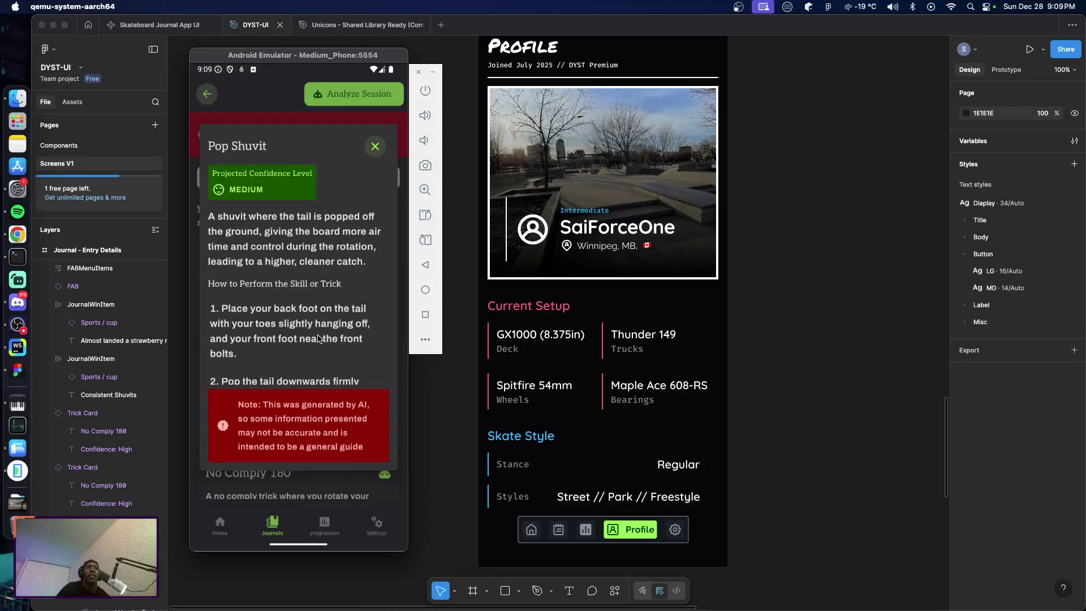
{"action": "scroll", "coordinate": [334, 343], "scroll_direction": "down", "scroll_amount": 1}
{"action": "scroll", "coordinate": [335, 344], "scroll_direction": "down", "scroll_amount": 4}
{"action": "scroll", "coordinate": [342, 271], "scroll_direction": "up", "scroll_amount": 5}
{"action": "left_click", "coordinate": [375, 147]}
{"action": "scroll", "coordinate": [321, 379], "scroll_direction": "down", "scroll_amount": 3}
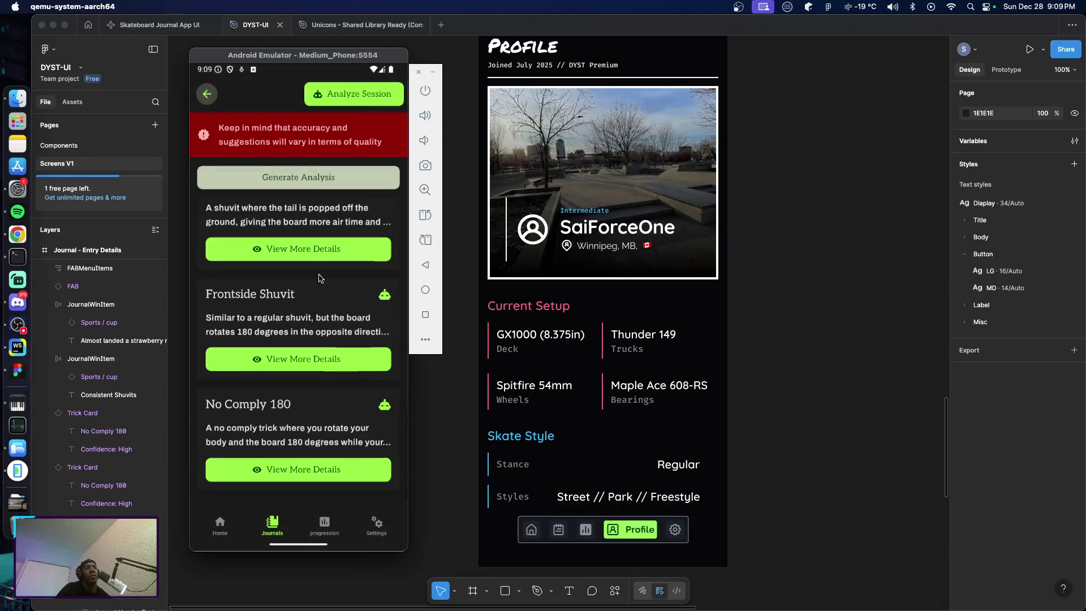
{"action": "left_click", "coordinate": [317, 472]}
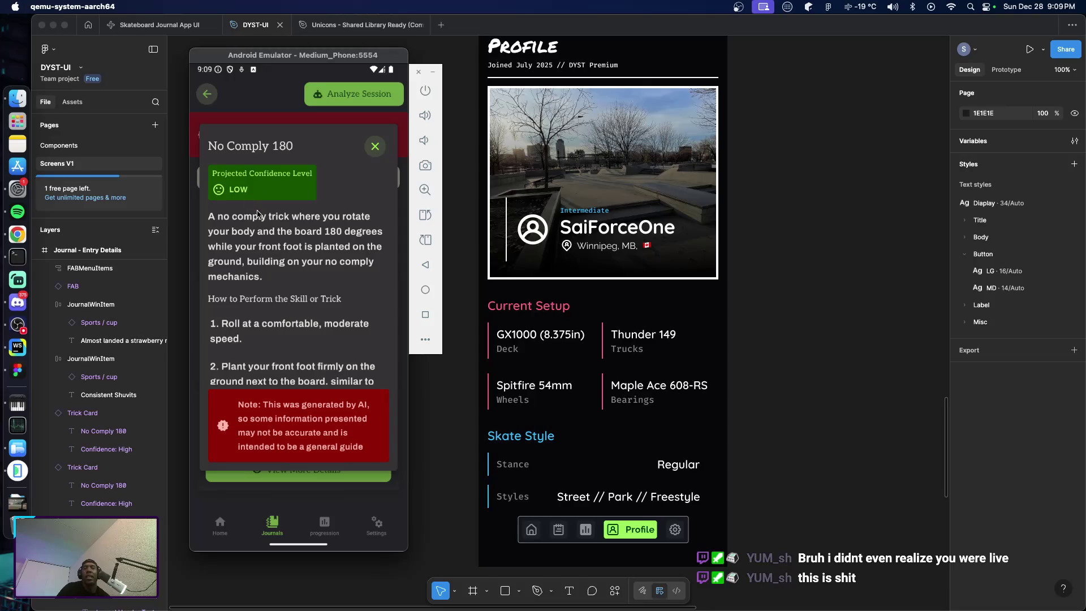
{"action": "left_click", "coordinate": [375, 146]}
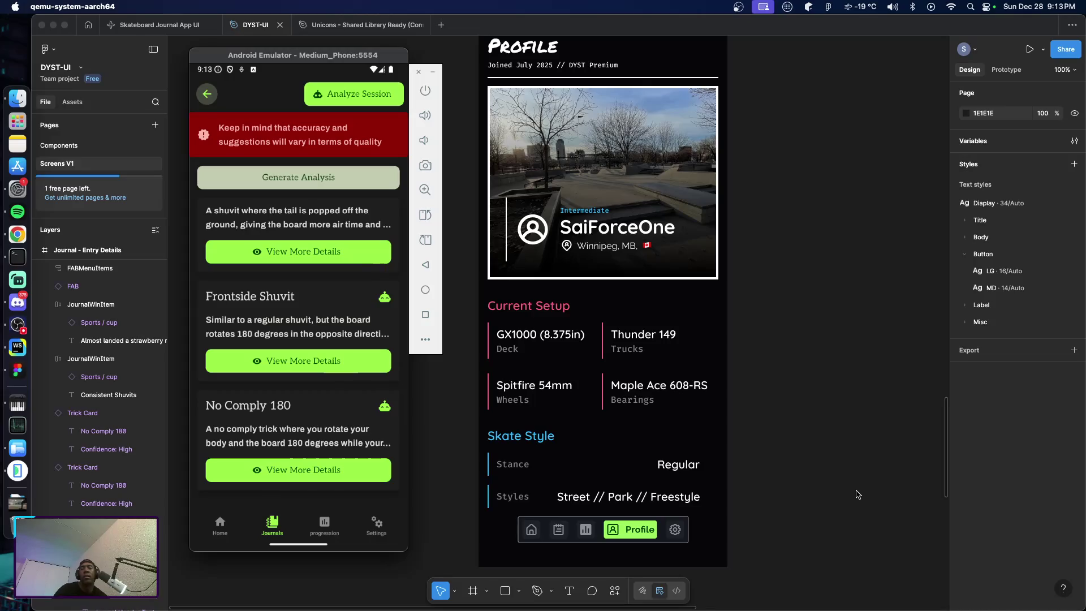
Scroll up to the Profile frame's Current Setup and Skate Style sections
{"action": "scroll", "coordinate": [792, 447], "scroll_direction": "up", "scroll_amount": 1}
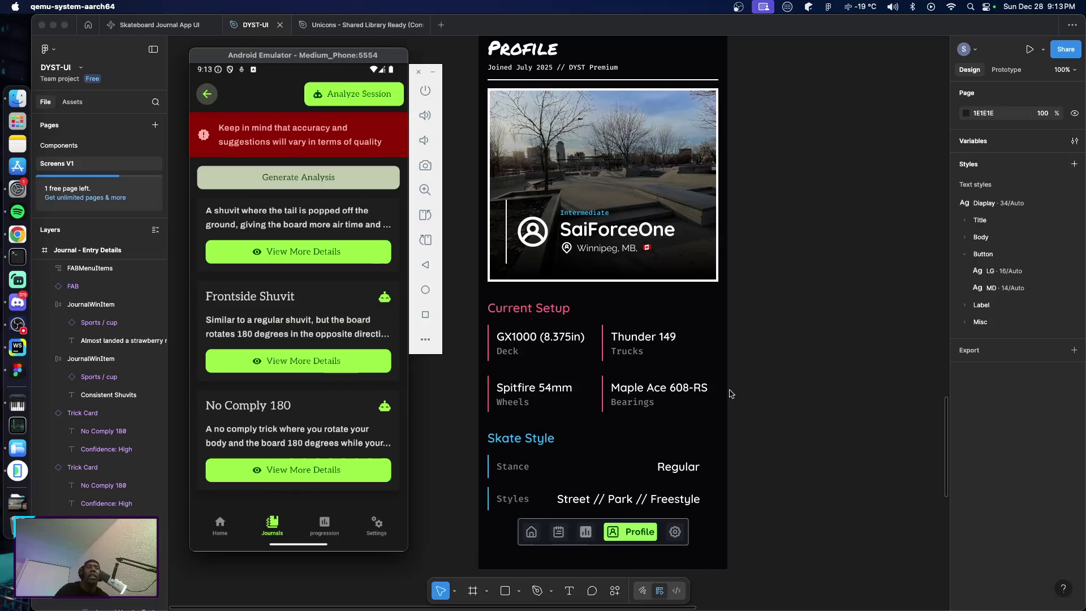
Open the app's Settings screen in the emulator and scroll Figma down to the Settings frame
{"action": "left_click", "coordinate": [376, 526]}
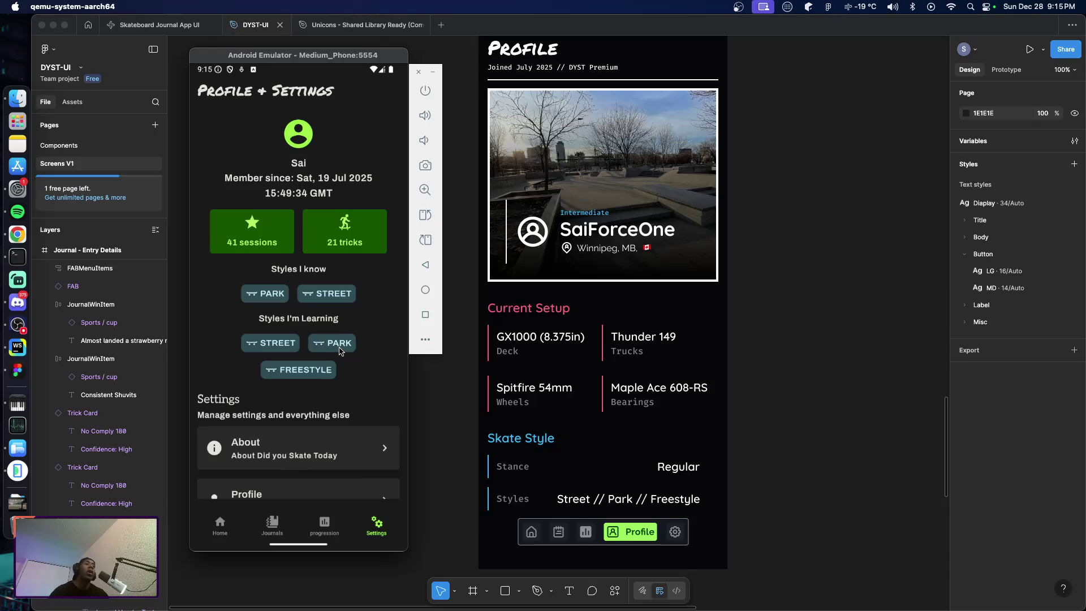
{"action": "scroll", "coordinate": [547, 459], "scroll_direction": "down", "scroll_amount": 3}
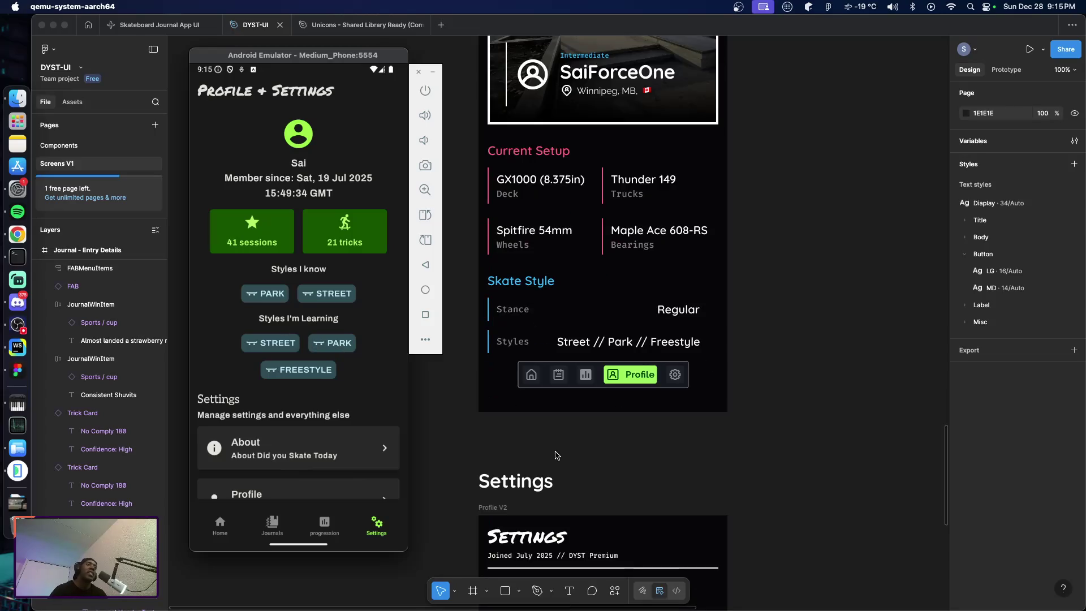
{"action": "scroll", "coordinate": [574, 424], "scroll_direction": "up", "scroll_amount": 1}
{"action": "scroll", "coordinate": [566, 447], "scroll_direction": "up", "scroll_amount": 3}
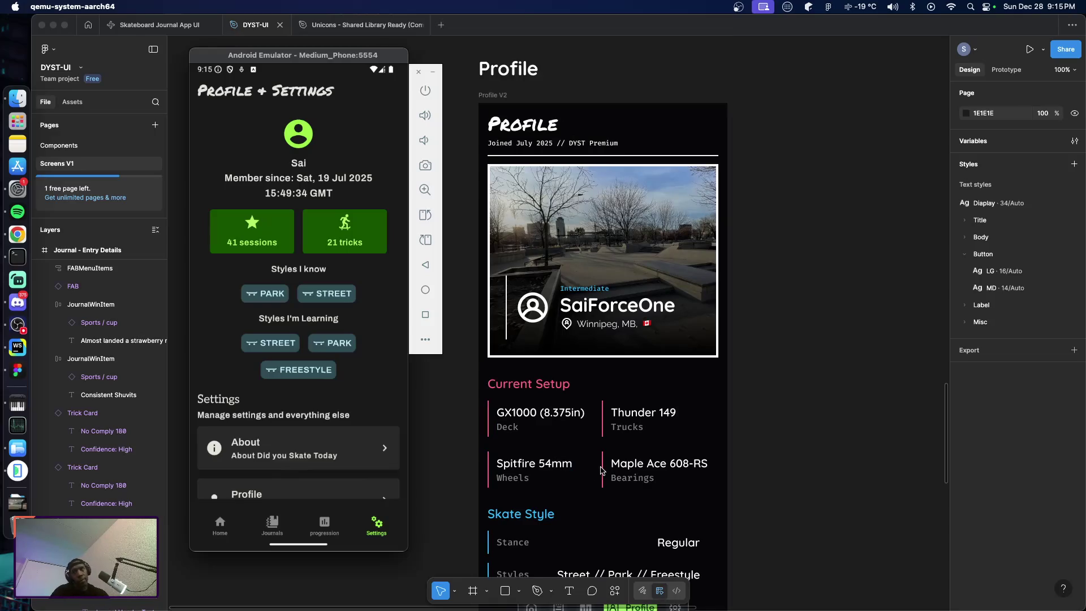
{"action": "scroll", "coordinate": [601, 470], "scroll_direction": "down", "scroll_amount": 3}
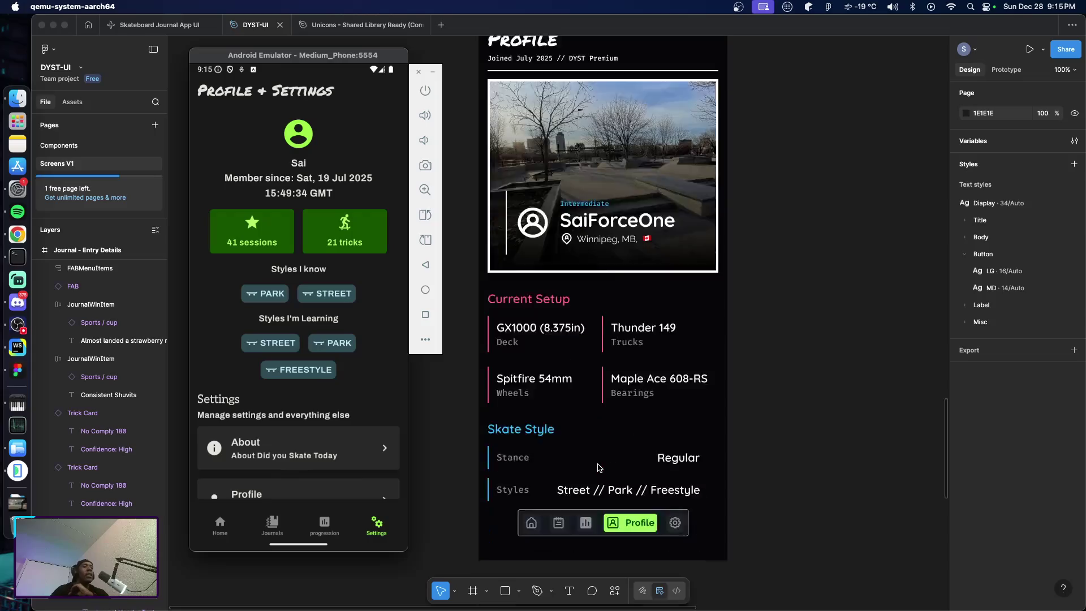
{"action": "scroll", "coordinate": [609, 472], "scroll_direction": "up", "scroll_amount": 2}
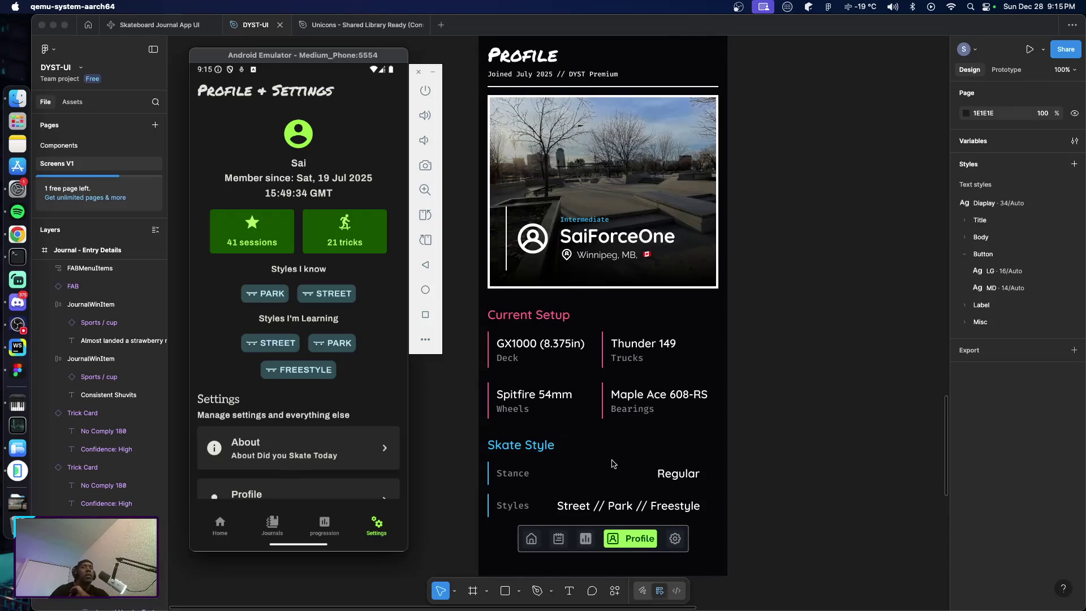
{"action": "scroll", "coordinate": [602, 399], "scroll_direction": "up", "scroll_amount": 1}
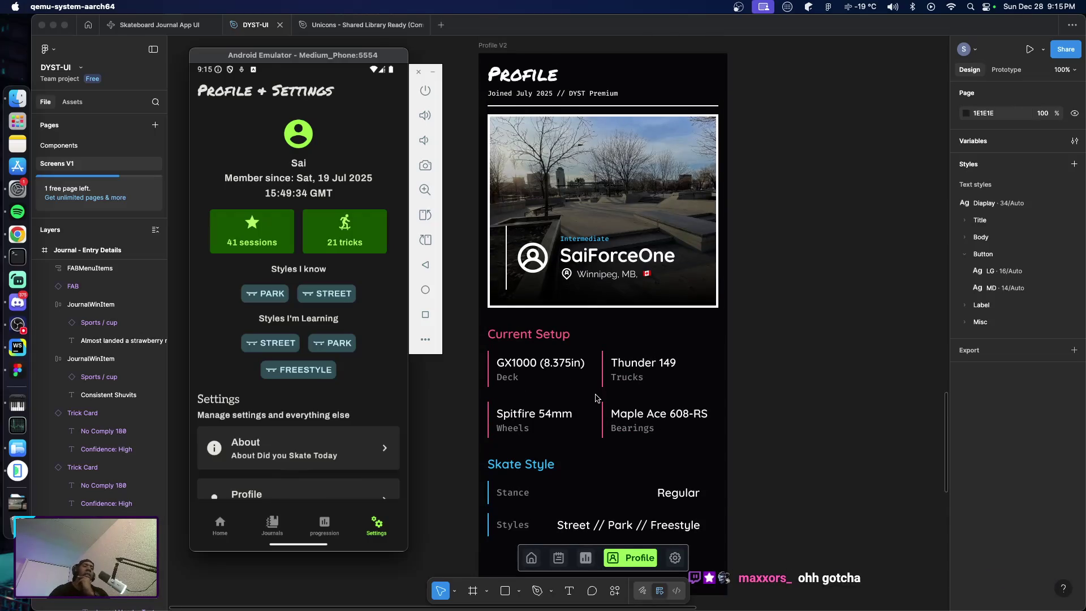
{"action": "scroll", "coordinate": [579, 502], "scroll_direction": "up", "scroll_amount": 5}
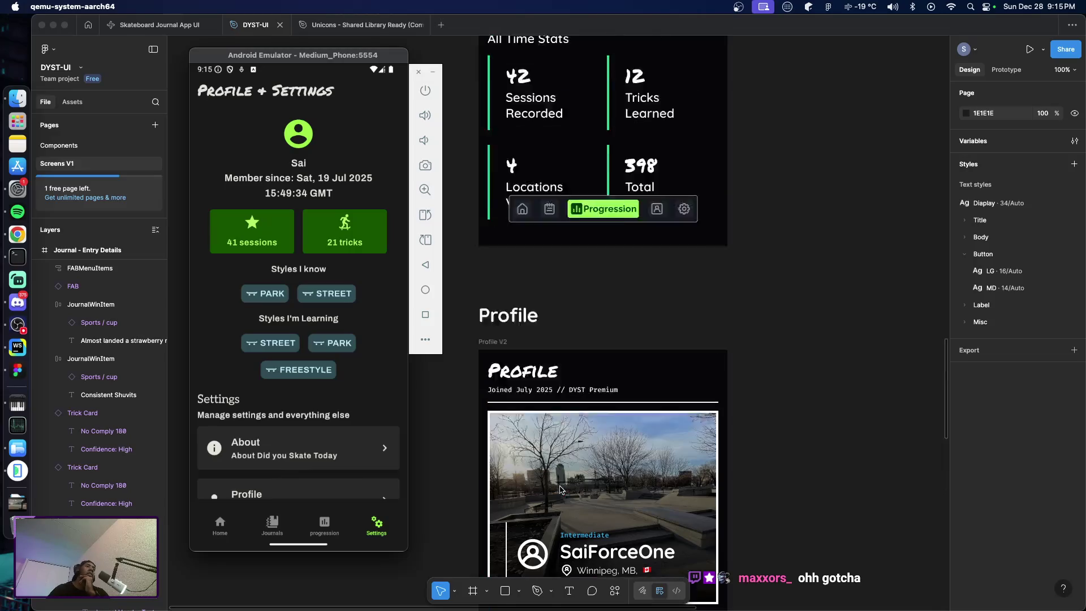
{"action": "scroll", "coordinate": [566, 498], "scroll_direction": "up", "scroll_amount": 5}
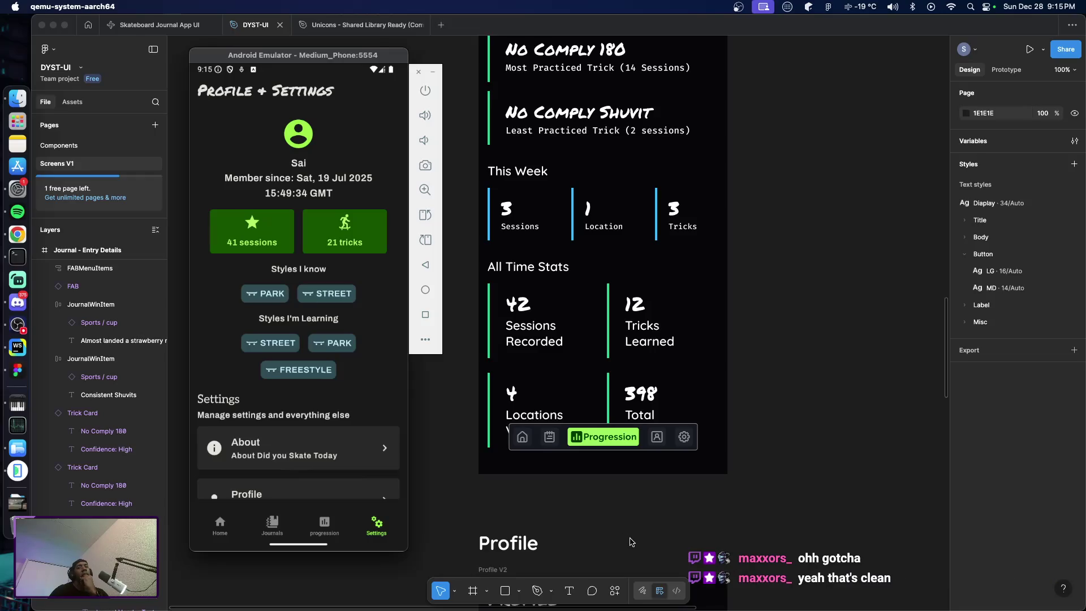
{"action": "scroll", "coordinate": [631, 542], "scroll_direction": "down", "scroll_amount": 2}
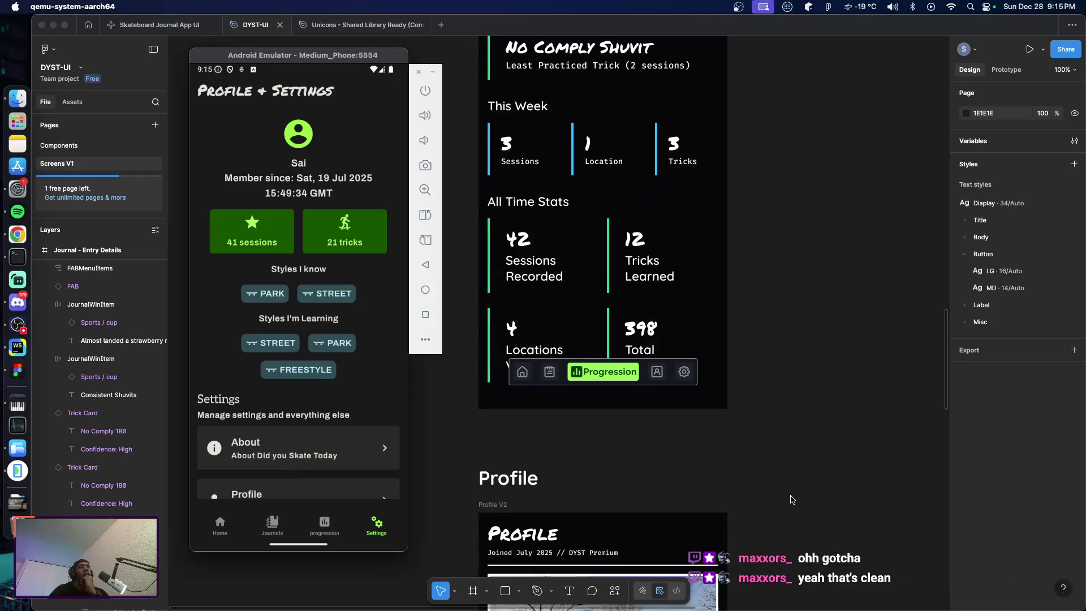
{"action": "scroll", "coordinate": [787, 501], "scroll_direction": "down", "scroll_amount": 1}
{"action": "scroll", "coordinate": [789, 500], "scroll_direction": "down", "scroll_amount": 2}
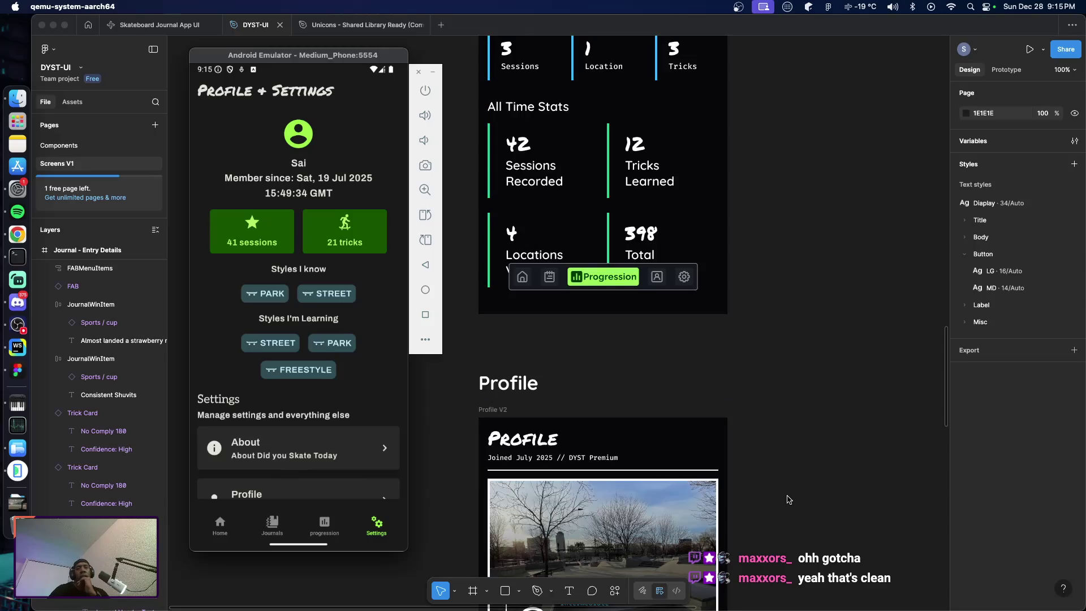
{"action": "scroll", "coordinate": [792, 501], "scroll_direction": "down", "scroll_amount": 4}
{"action": "scroll", "coordinate": [792, 501], "scroll_direction": "down", "scroll_amount": 5}
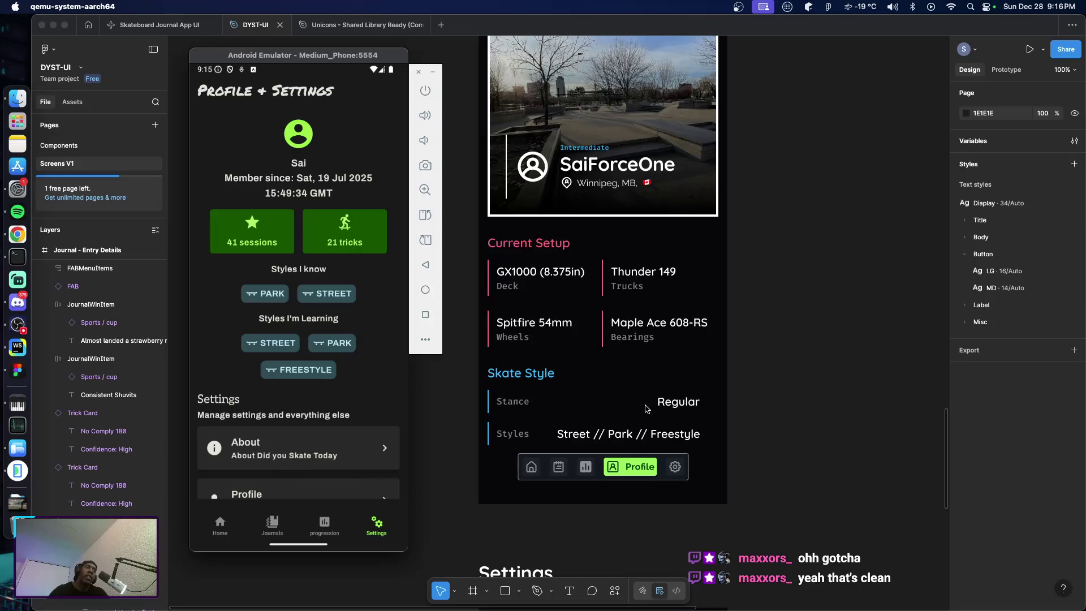
{"action": "scroll", "coordinate": [690, 434], "scroll_direction": "up", "scroll_amount": 5}
{"action": "scroll", "coordinate": [691, 435], "scroll_direction": "up", "scroll_amount": 4}
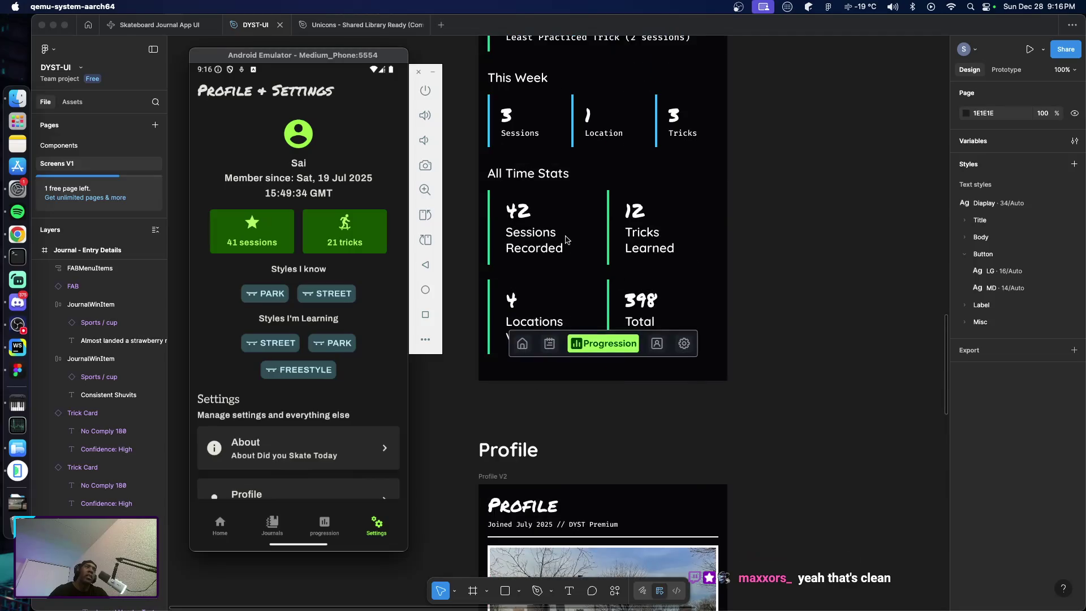
{"action": "scroll", "coordinate": [730, 358], "scroll_direction": "down", "scroll_amount": 5}
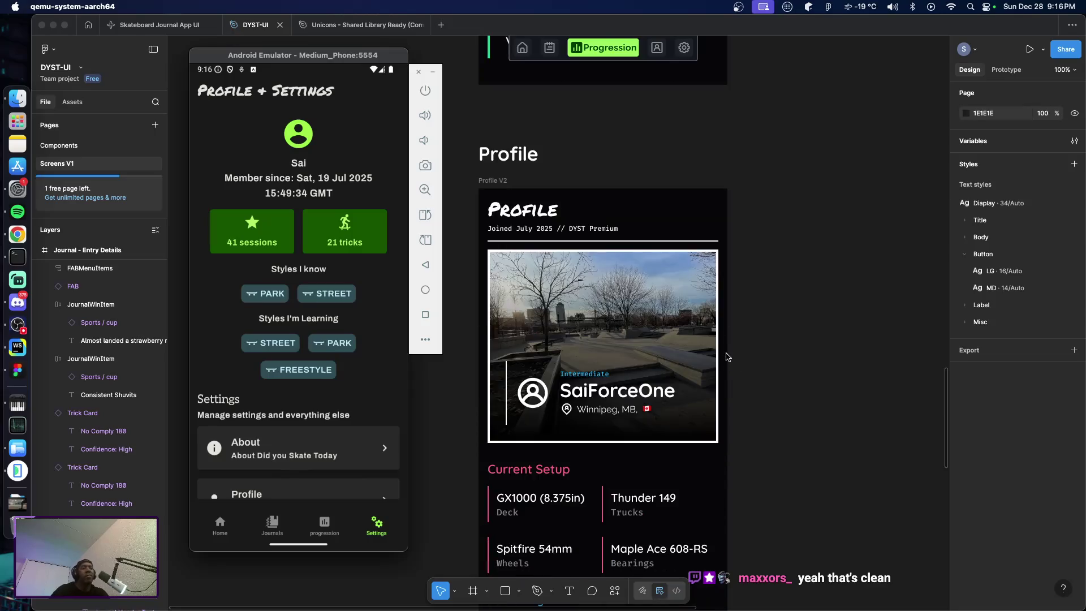
{"action": "scroll", "coordinate": [781, 385], "scroll_direction": "down", "scroll_amount": 4}
{"action": "scroll", "coordinate": [758, 416], "scroll_direction": "up", "scroll_amount": 5}
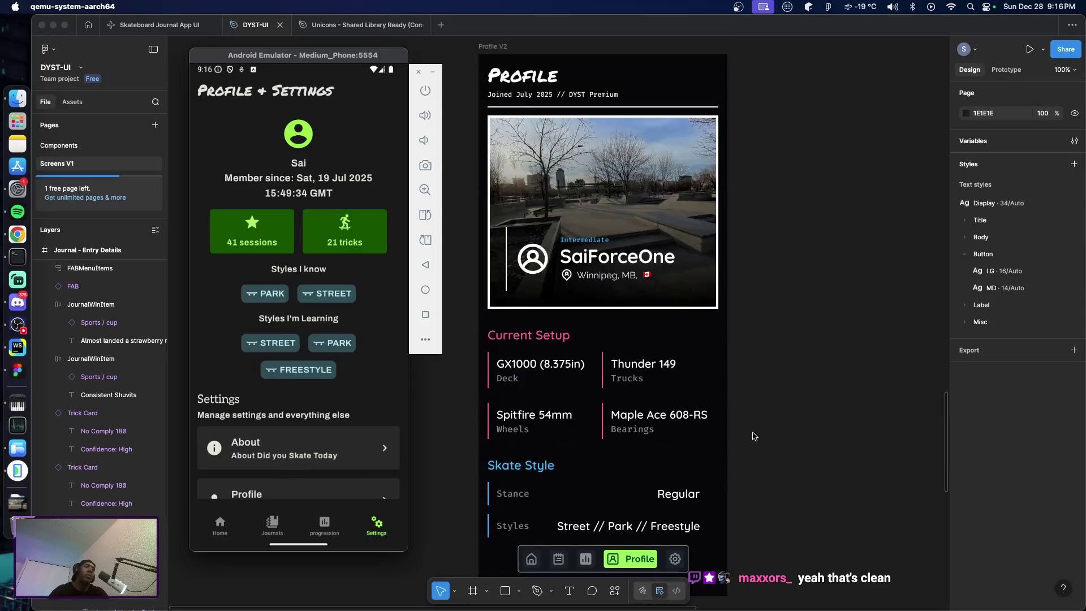
{"action": "left_click", "coordinate": [536, 254]}
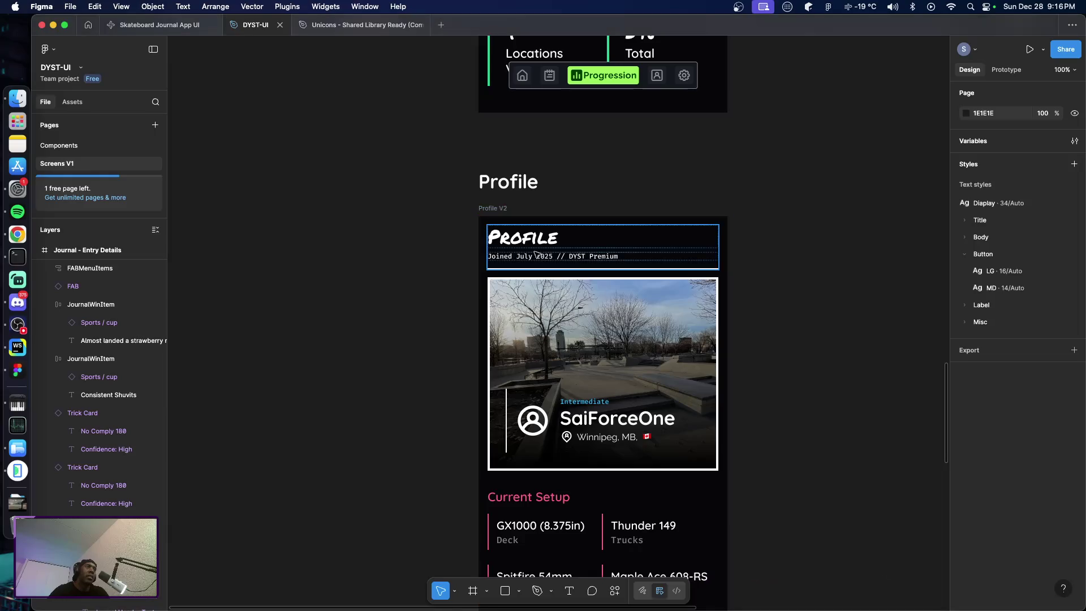
{"action": "left_click", "coordinate": [489, 208]}
{"action": "scroll", "coordinate": [444, 281], "scroll_direction": "down", "scroll_amount": 6}
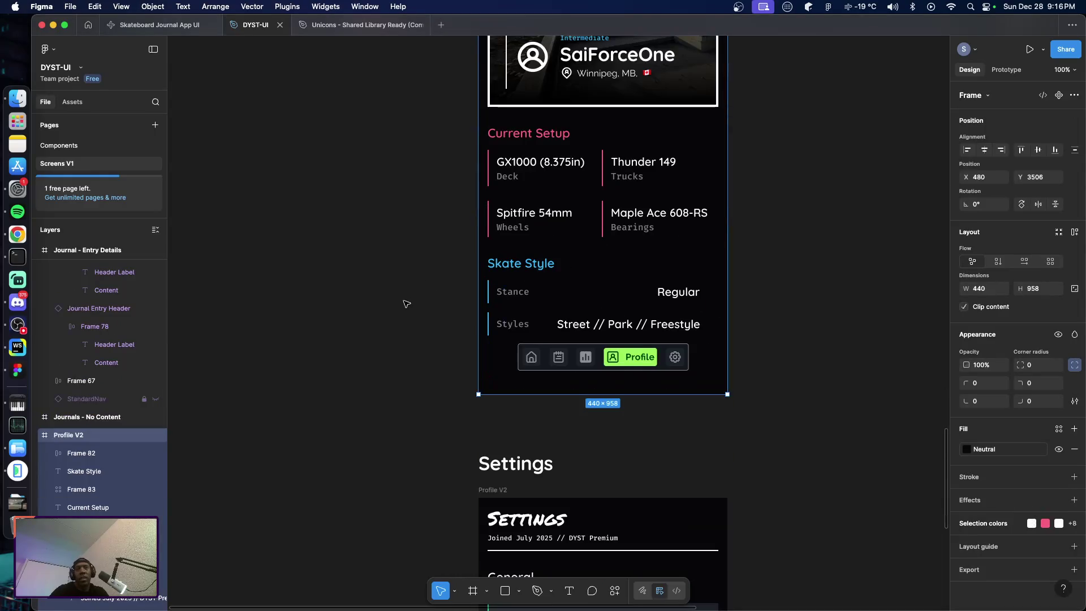
{"action": "scroll", "coordinate": [399, 305], "scroll_direction": "down", "scroll_amount": 3}
{"action": "scroll", "coordinate": [374, 306], "scroll_direction": "down", "scroll_amount": 4}
{"action": "scroll", "coordinate": [364, 307], "scroll_direction": "down", "scroll_amount": 3}
{"action": "scroll", "coordinate": [364, 308], "scroll_direction": "up", "scroll_amount": 4}
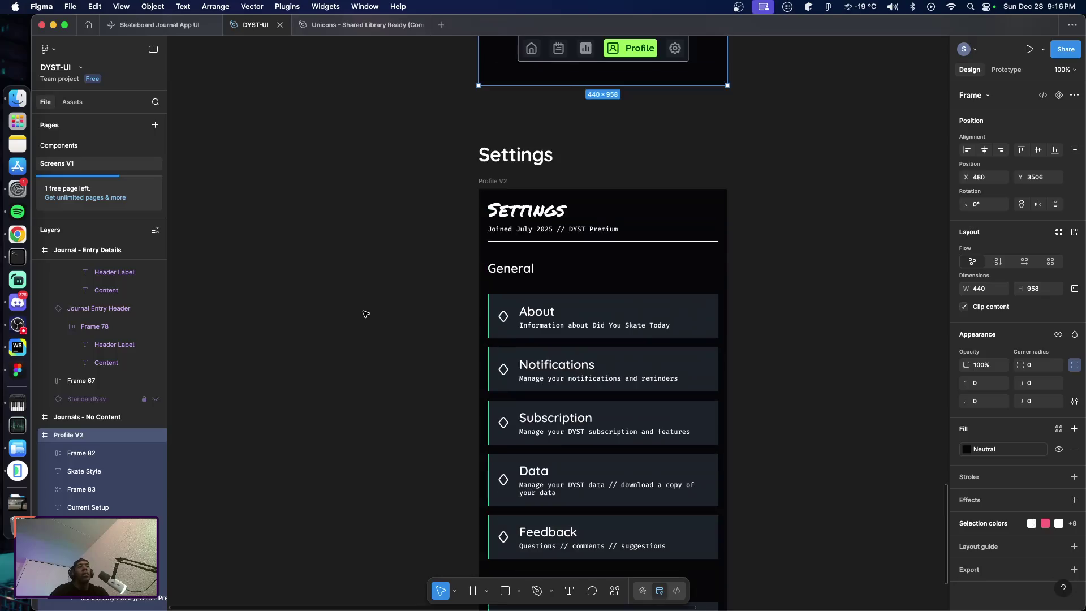
{"action": "scroll", "coordinate": [371, 309], "scroll_direction": "up", "scroll_amount": 2}
{"action": "scroll", "coordinate": [371, 300], "scroll_direction": "up", "scroll_amount": 2}
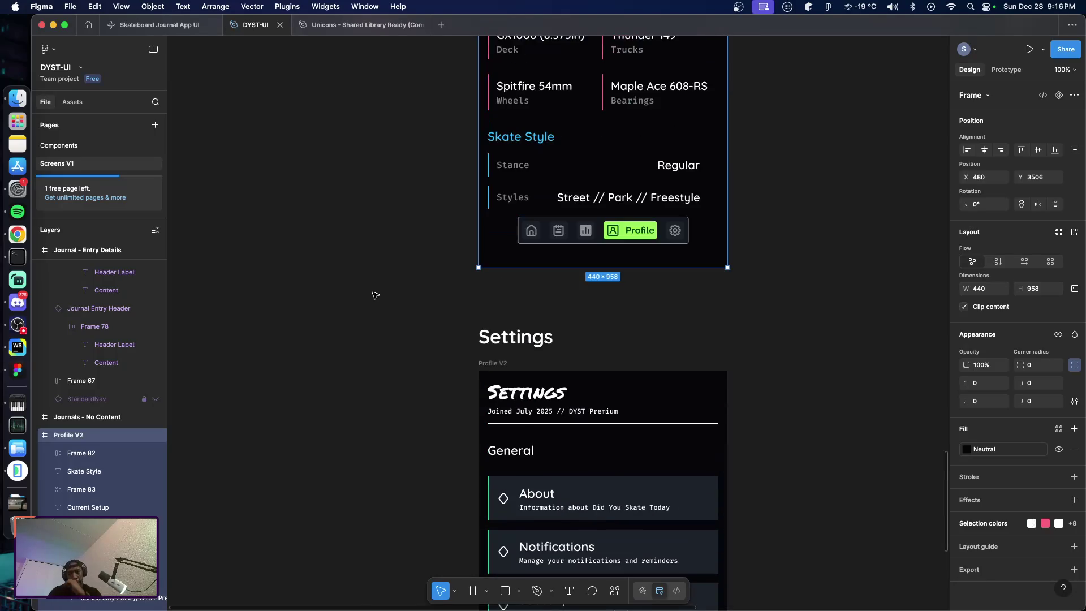
{"action": "scroll", "coordinate": [377, 300], "scroll_direction": "up", "scroll_amount": 1}
{"action": "scroll", "coordinate": [385, 301], "scroll_direction": "up", "scroll_amount": 5}
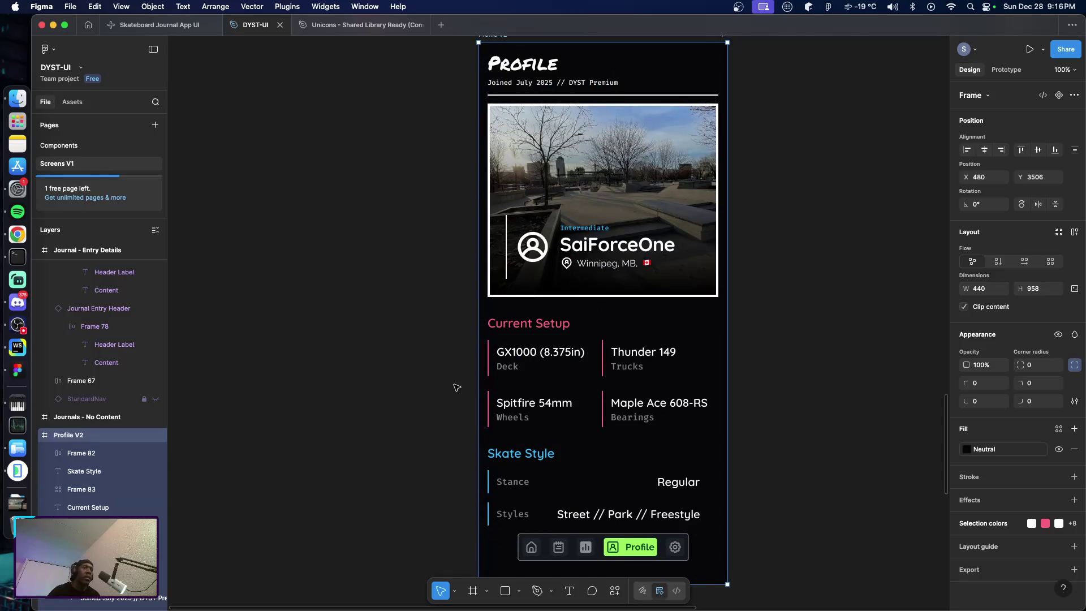
{"action": "scroll", "coordinate": [436, 375], "scroll_direction": "up", "scroll_amount": 3}
{"action": "scroll", "coordinate": [429, 373], "scroll_direction": "down", "scroll_amount": 5}
{"action": "scroll", "coordinate": [427, 368], "scroll_direction": "down", "scroll_amount": 3}
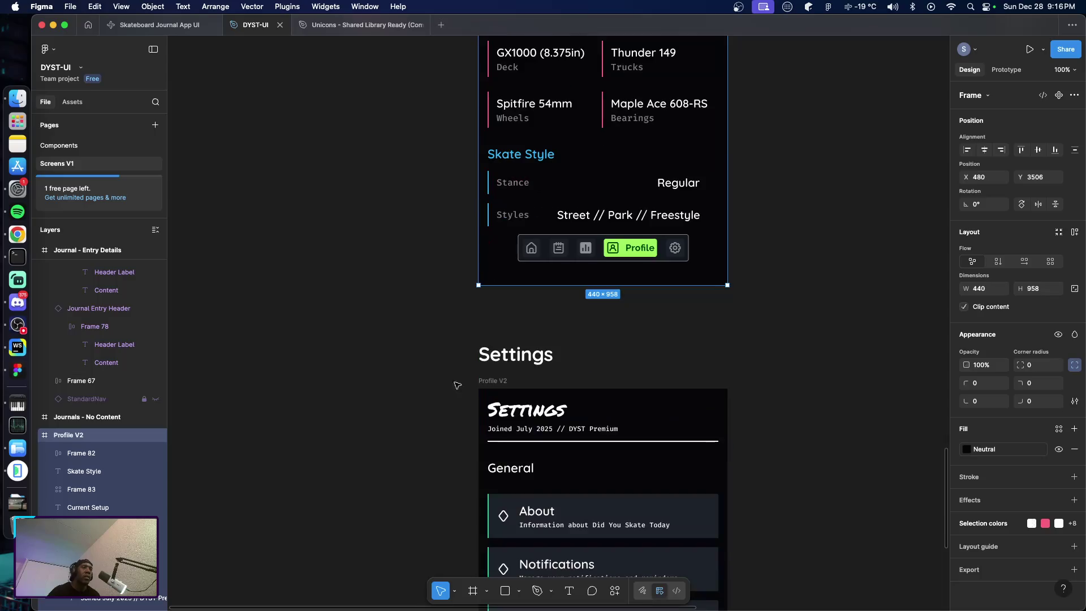
{"action": "left_click", "coordinate": [512, 355]}
{"action": "left_click", "coordinate": [484, 385]}
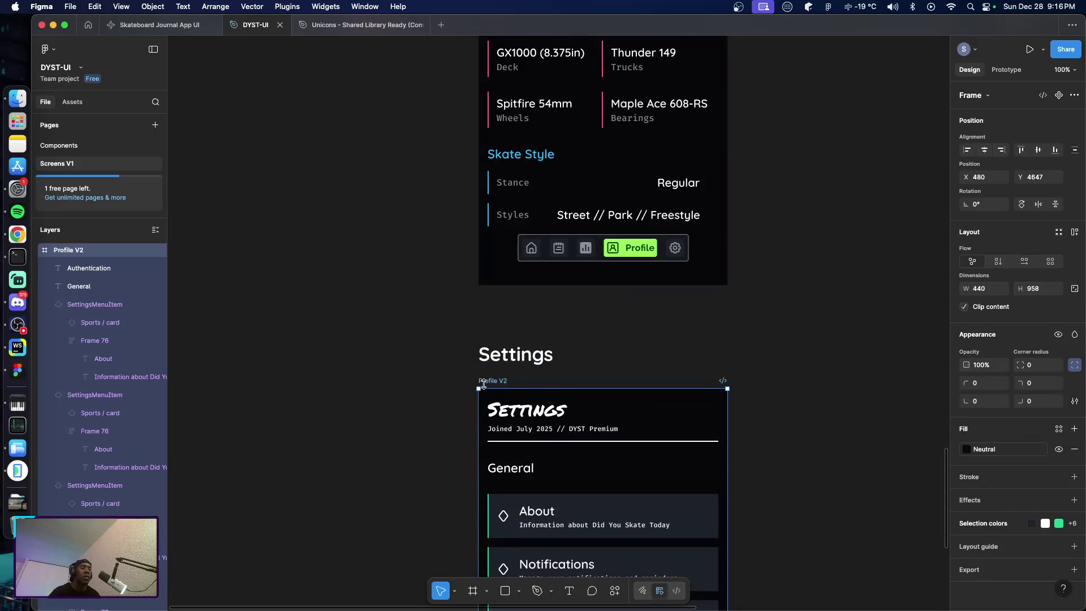
Move the Settings heading and frame further down, widening the gap below Profile V2
{"action": "left_click", "coordinate": [506, 354], "text": "shift"}
{"action": "key", "text": "shift+Down"}
{"action": "key", "text": "shift+Down"}
{"action": "key", "text": "shift+Down"}
{"action": "key", "text": "shift+Down"}
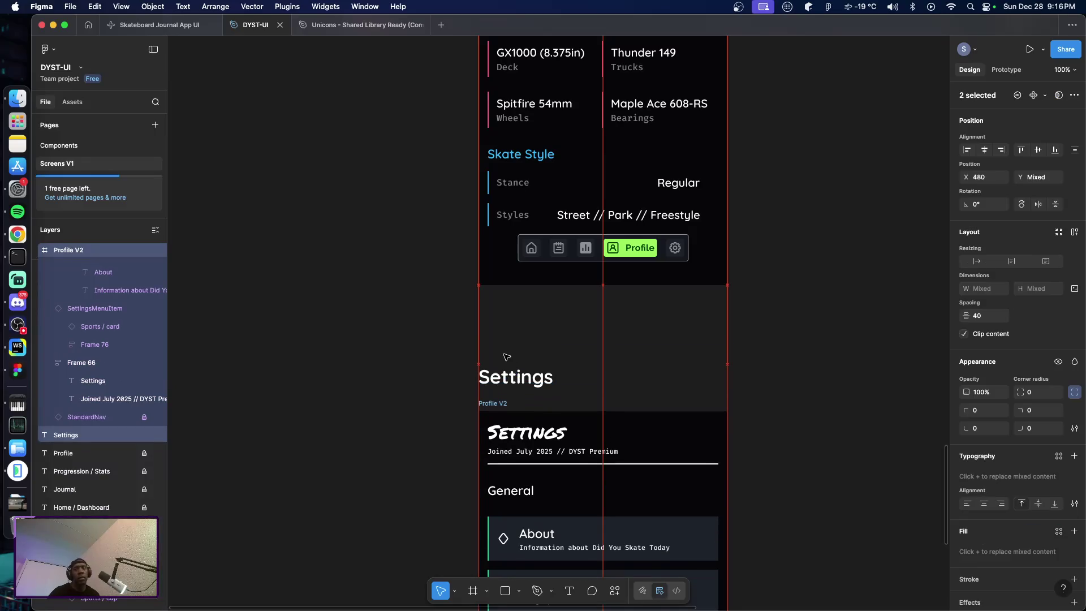
{"action": "key", "text": "shift+Down"}
{"action": "key", "text": "shift+Down"}
{"action": "key", "text": "shift+Down"}
{"action": "key", "text": "shift+Down"}
{"action": "key", "text": "shift+Down"}
{"action": "key", "text": "shift+Down"}
{"action": "key", "text": "shift+Down"}
{"action": "key", "text": "shift+Down"}
{"action": "key", "text": "shift+Down"}
{"action": "key", "text": "shift+Down"}
{"action": "key", "text": "shift+Down"}
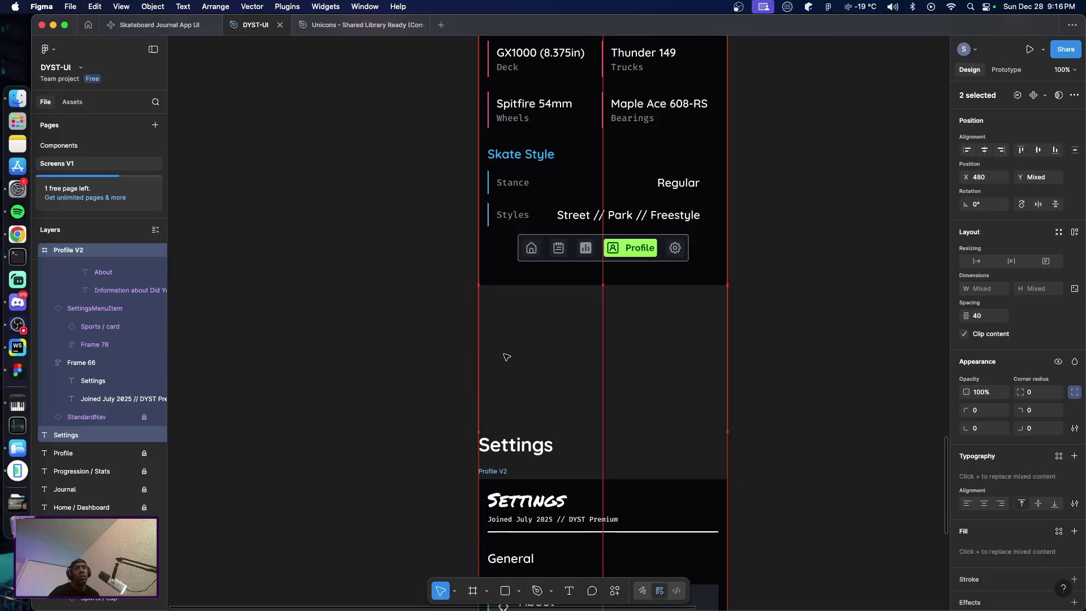
{"action": "scroll", "coordinate": [436, 329], "scroll_direction": "up", "scroll_amount": 7}
{"action": "scroll", "coordinate": [436, 335], "scroll_direction": "down", "scroll_amount": 3}
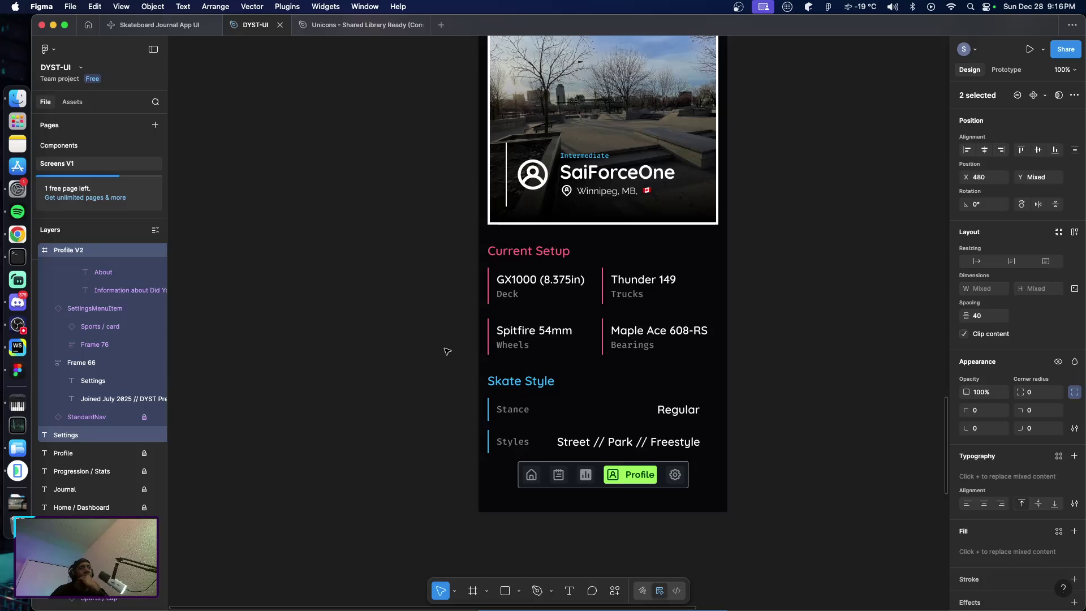
{"action": "right_click", "coordinate": [576, 482]}
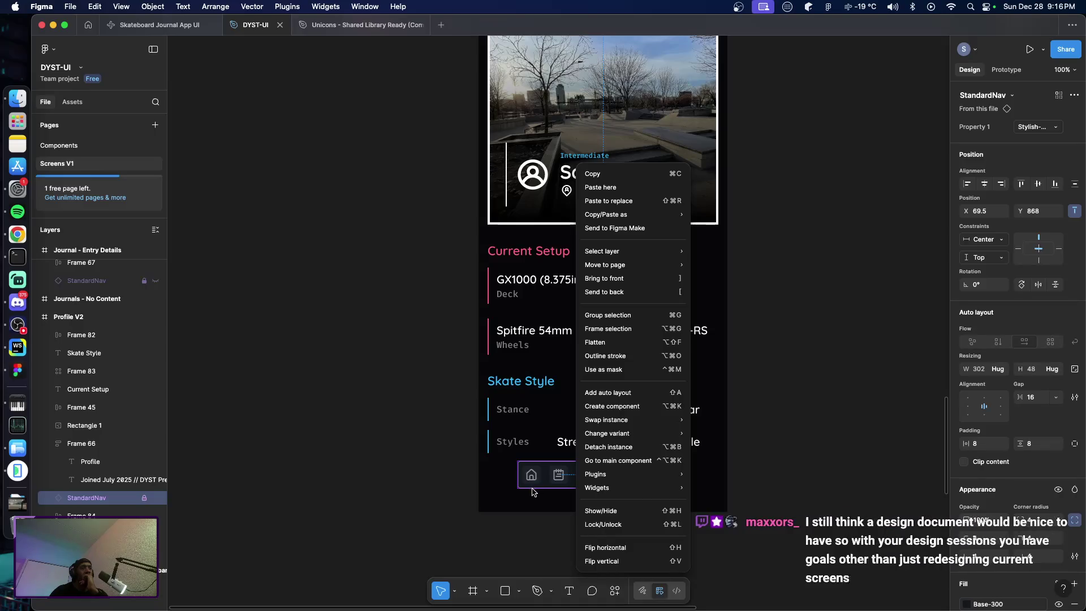
Unlock the StandardNav bar on the Profile V2 screen
{"action": "left_click", "coordinate": [609, 526]}
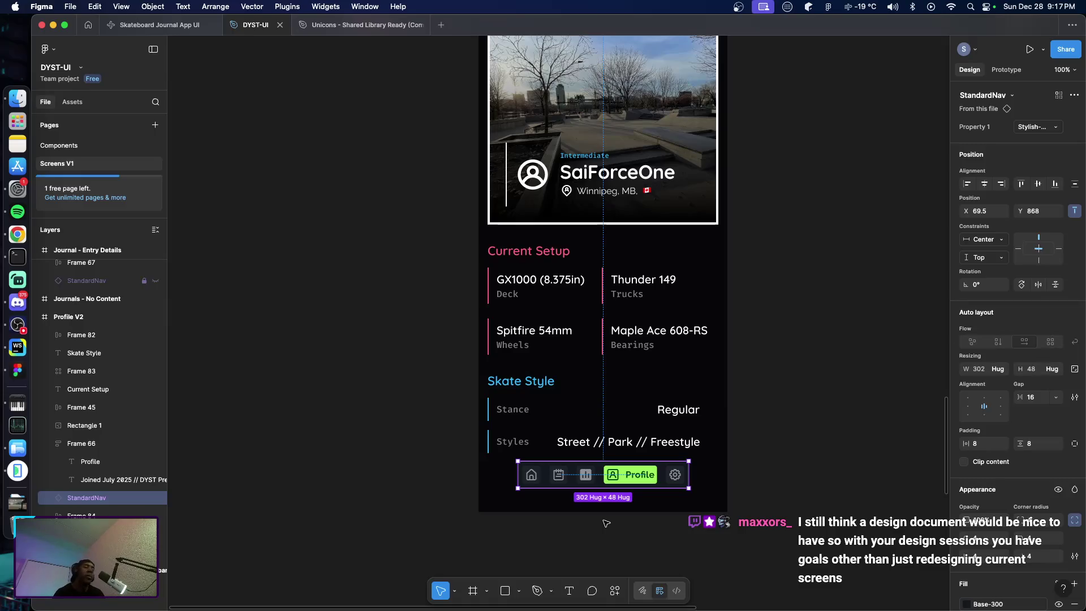
{"action": "scroll", "coordinate": [704, 516], "scroll_direction": "up", "scroll_amount": 1}
{"action": "scroll", "coordinate": [718, 515], "scroll_direction": "down", "scroll_amount": 4}
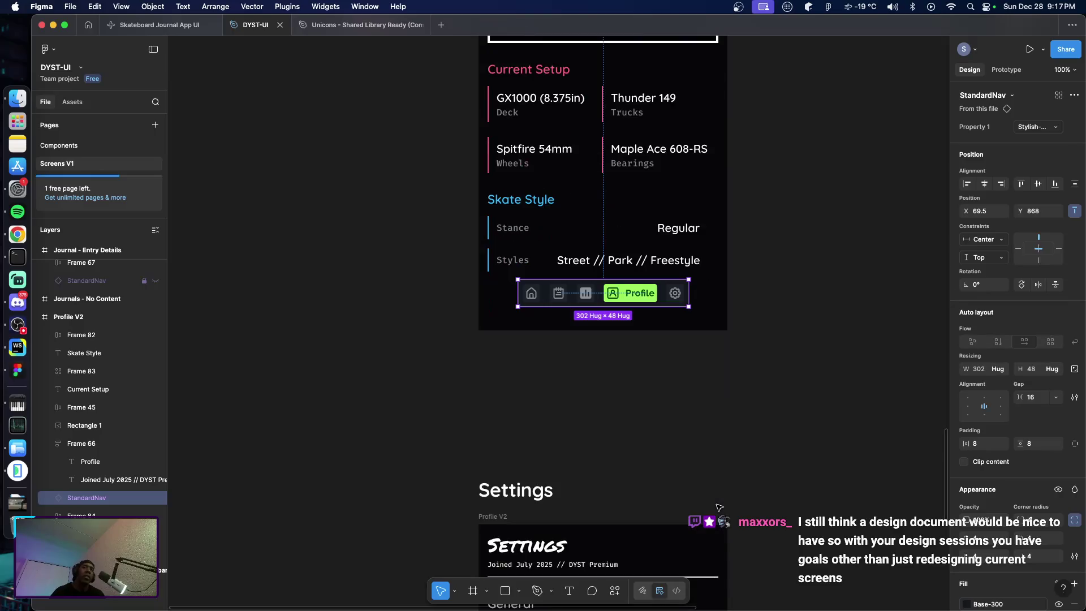
{"action": "scroll", "coordinate": [748, 447], "scroll_direction": "up", "scroll_amount": 2}
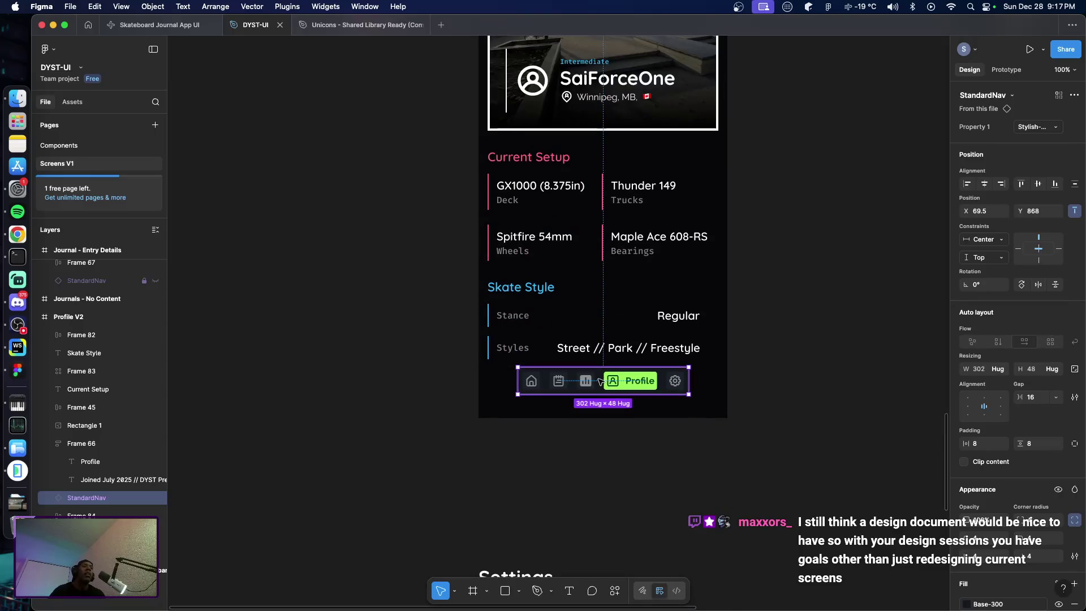
Select the Profile V2 frame and make it taller, to 440 × 1166
{"action": "left_click", "coordinate": [667, 421]}
{"action": "scroll", "coordinate": [668, 422], "scroll_direction": "up", "scroll_amount": 5}
{"action": "scroll", "coordinate": [668, 422], "scroll_direction": "up", "scroll_amount": 6}
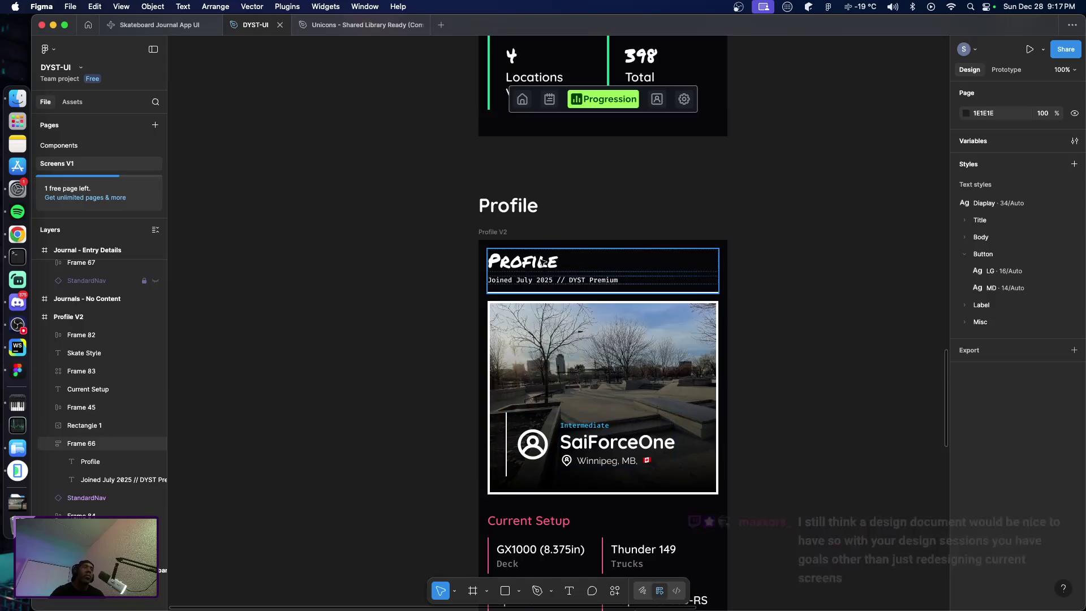
{"action": "left_click", "coordinate": [504, 230]}
{"action": "scroll", "coordinate": [607, 351], "scroll_direction": "down", "scroll_amount": 10}
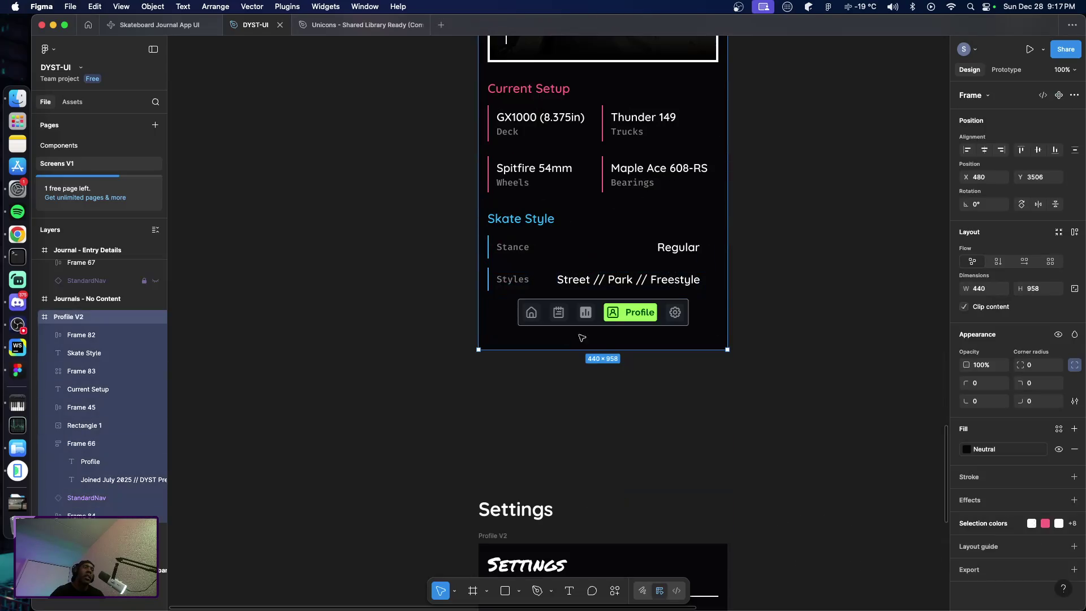
{"action": "left_click_drag", "start_coordinate": [607, 351], "coordinate": [608, 467]}
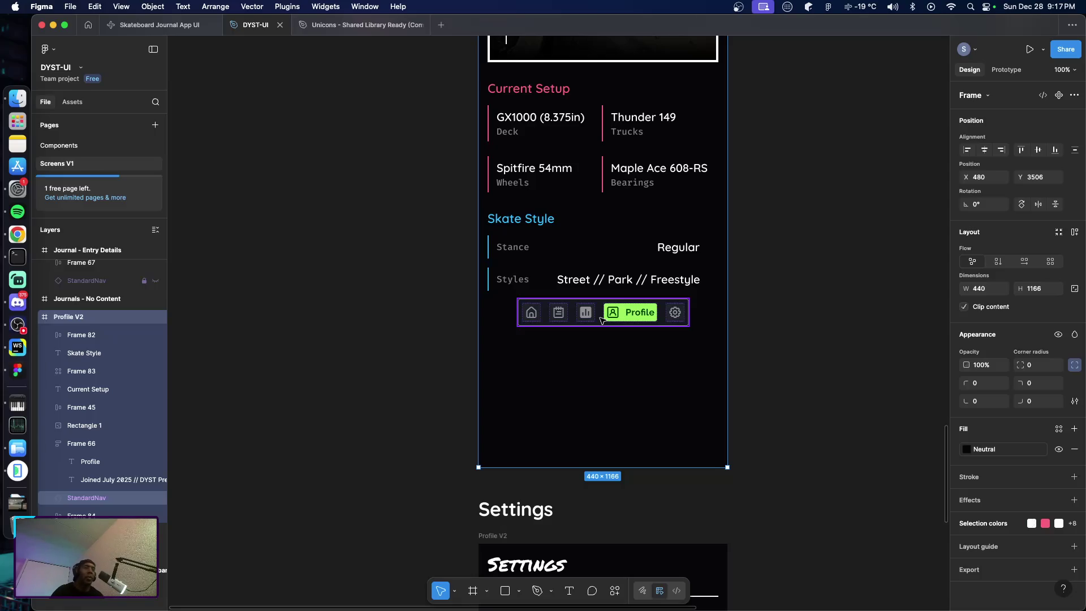
Select StandardNav and nudge it down to Y 988
{"action": "left_click", "coordinate": [600, 321]}
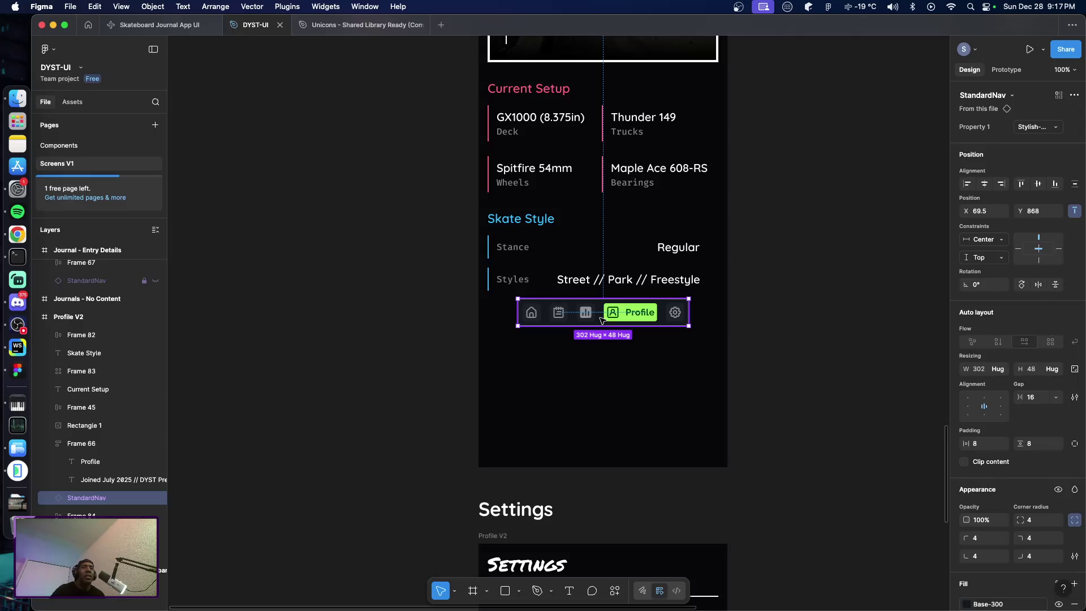
{"action": "key", "text": "shift+Down"}
{"action": "key", "text": "shift+Down"}
{"action": "key", "text": "shift+Down"}
{"action": "key", "text": "shift+Down"}
{"action": "key", "text": "shift+Down"}
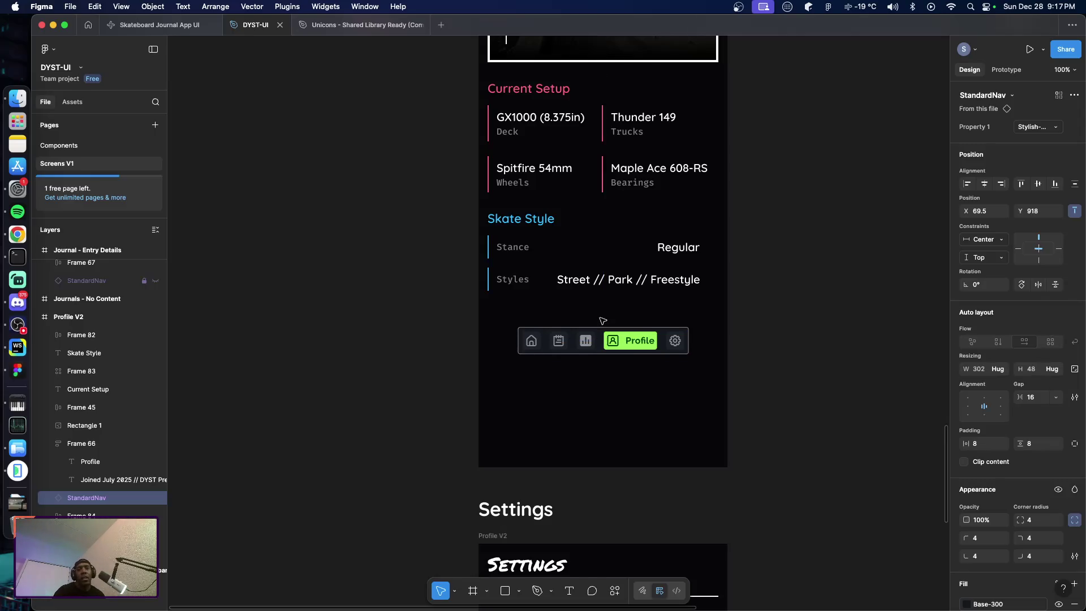
{"action": "key", "text": "shift+Down"}
{"action": "key", "text": "shift+Down"}
{"action": "key", "text": "shift+Down"}
{"action": "key", "text": "shift+Down"}
{"action": "key", "text": "shift+Down"}
{"action": "key", "text": "shift+Down"}
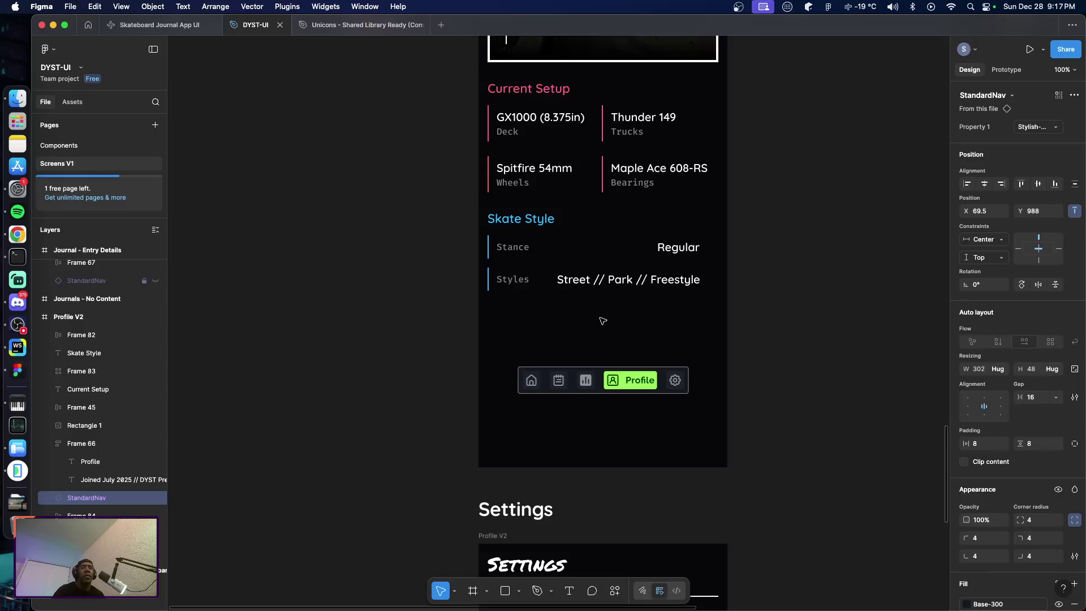
{"action": "scroll", "coordinate": [647, 338], "scroll_direction": "up", "scroll_amount": 3}
{"action": "scroll", "coordinate": [647, 338], "scroll_direction": "up", "scroll_amount": 3}
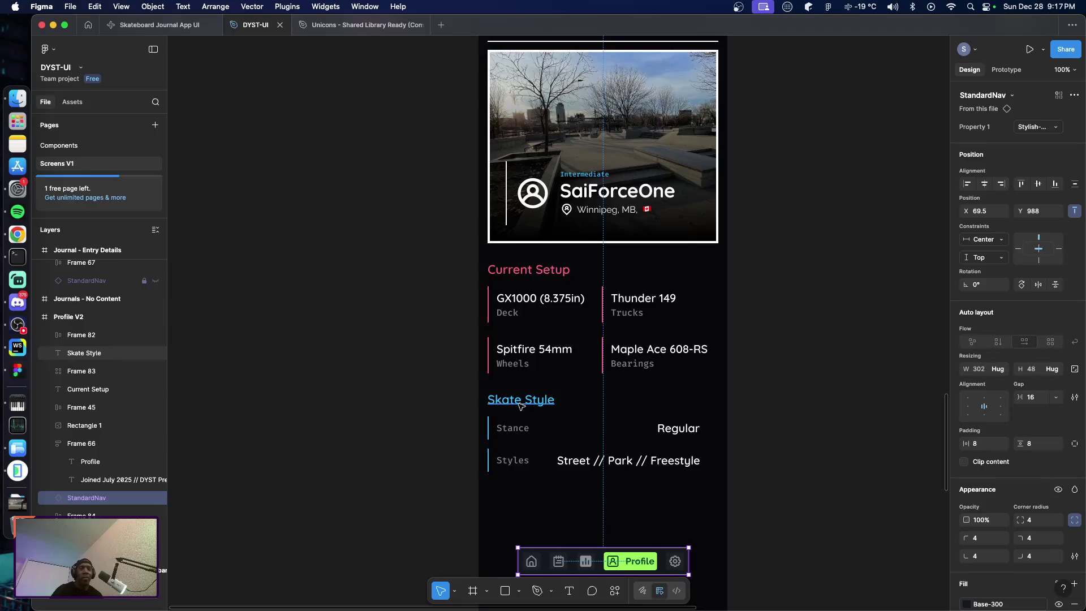
{"action": "scroll", "coordinate": [461, 409], "scroll_direction": "down", "scroll_amount": 5}
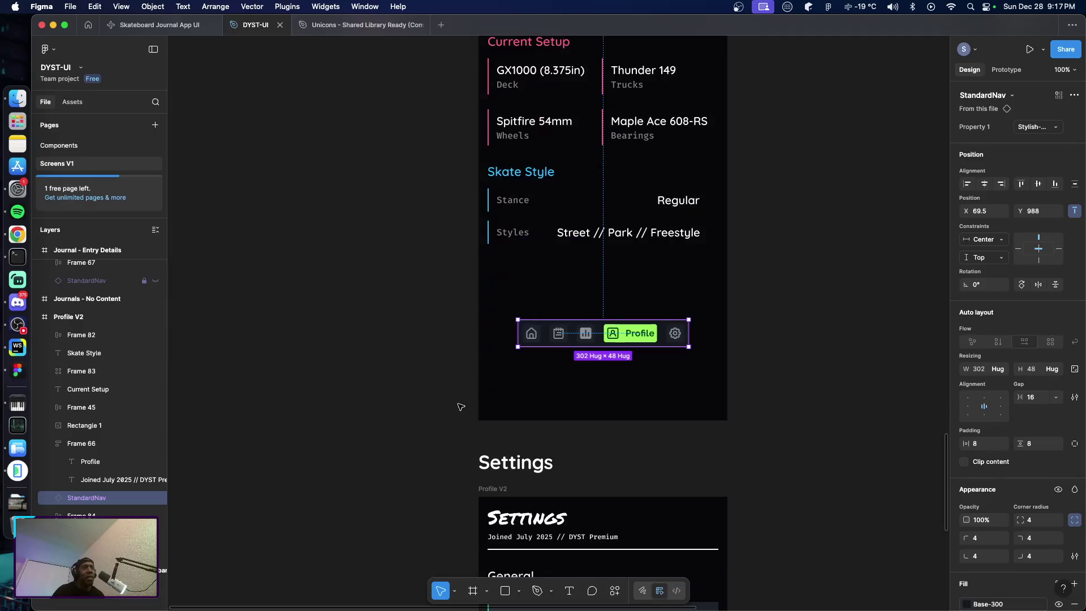
Scroll around the Profile V2 frame to check spacing above the navigation bar
{"action": "scroll", "coordinate": [576, 373], "scroll_direction": "up", "scroll_amount": 3}
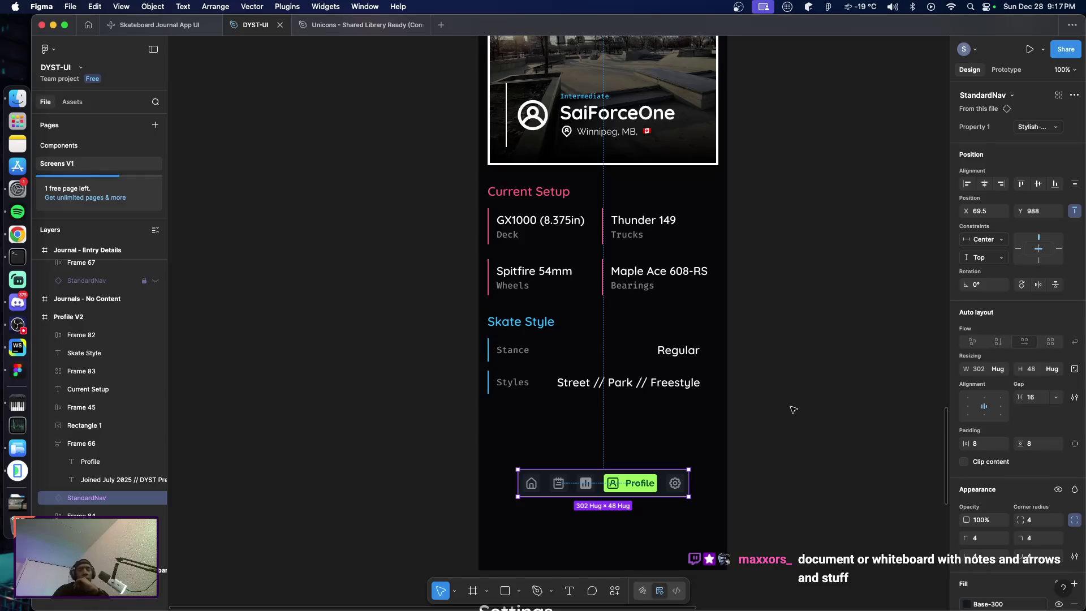
{"action": "scroll", "coordinate": [772, 404], "scroll_direction": "up", "scroll_amount": 2}
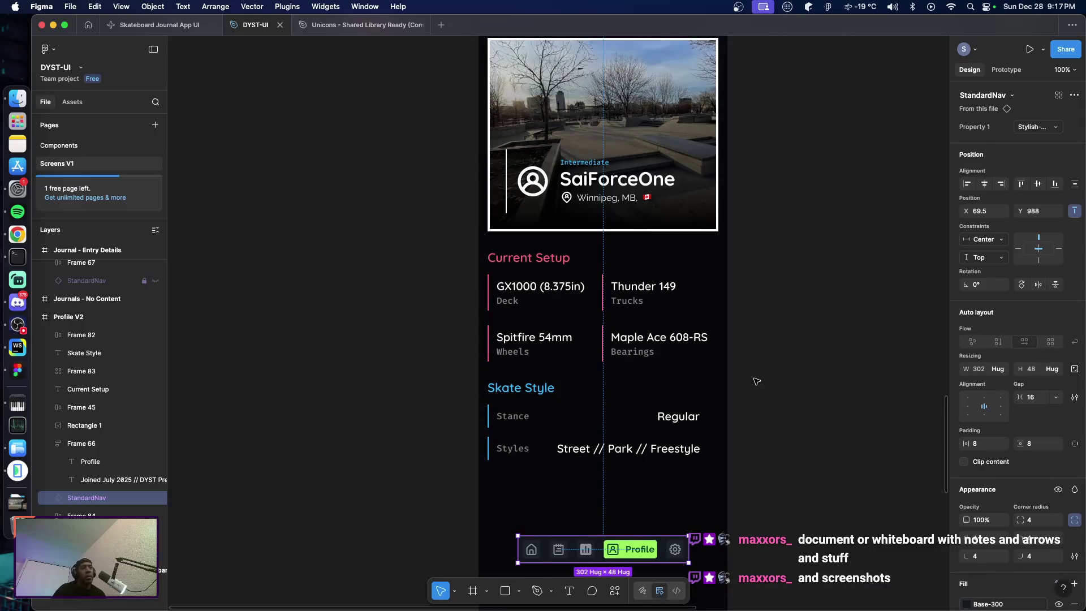
{"action": "scroll", "coordinate": [757, 382], "scroll_direction": "down", "scroll_amount": 5}
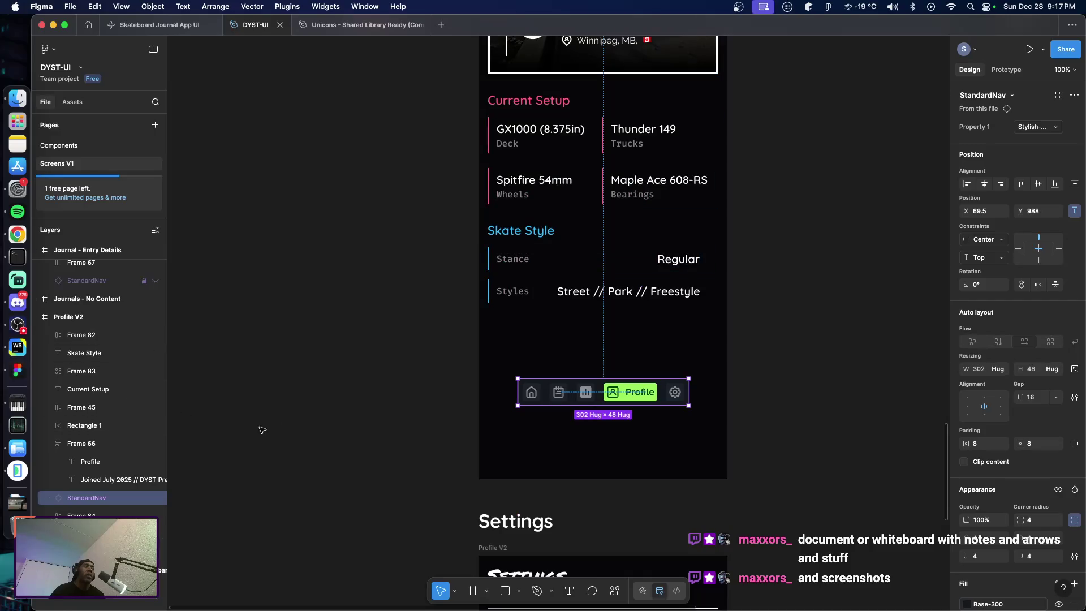
{"action": "scroll", "coordinate": [362, 395], "scroll_direction": "up", "scroll_amount": 3}
{"action": "scroll", "coordinate": [371, 393], "scroll_direction": "up", "scroll_amount": 2}
{"action": "scroll", "coordinate": [372, 393], "scroll_direction": "up", "scroll_amount": 3}
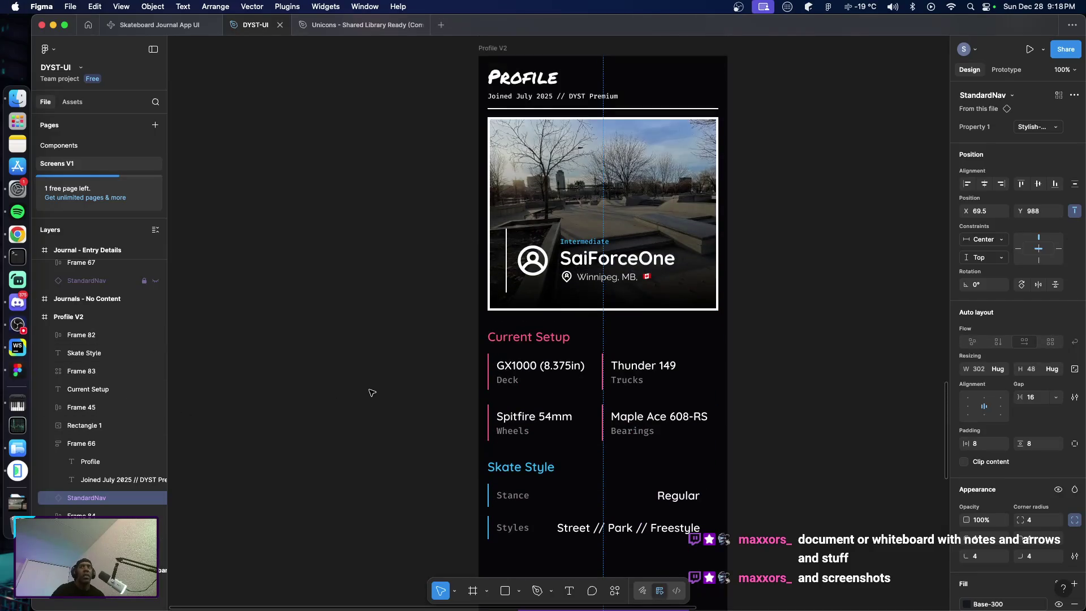
{"action": "scroll", "coordinate": [372, 391], "scroll_direction": "down", "scroll_amount": 5}
{"action": "scroll", "coordinate": [374, 380], "scroll_direction": "down", "scroll_amount": 3}
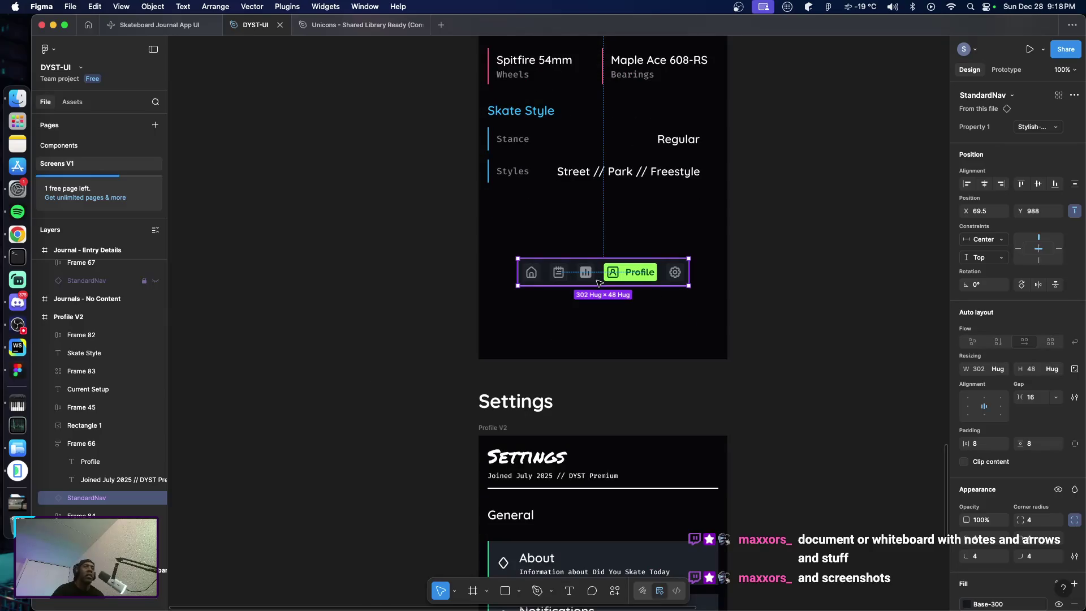
Nudge StandardNav down 40 px to Y 1028, then select the Current Setup heading and gear grid
{"action": "key", "text": "shift+Down"}
{"action": "key", "text": "shift+Down"}
{"action": "key", "text": "shift+Down"}
{"action": "key", "text": "shift+Down"}
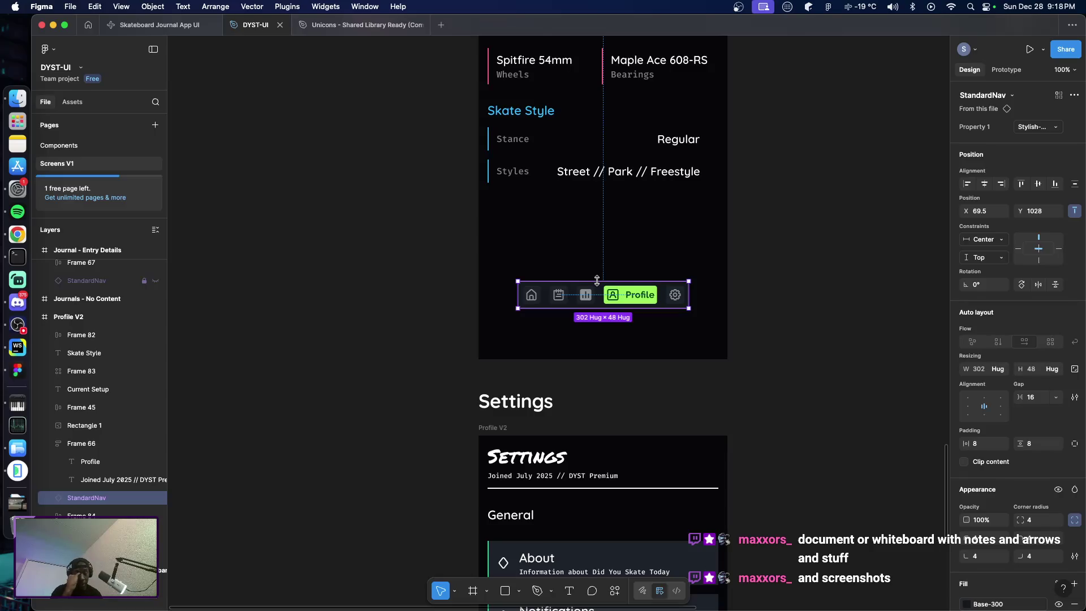
{"action": "scroll", "coordinate": [467, 307], "scroll_direction": "up", "scroll_amount": 4}
{"action": "scroll", "coordinate": [447, 314], "scroll_direction": "down", "scroll_amount": 1}
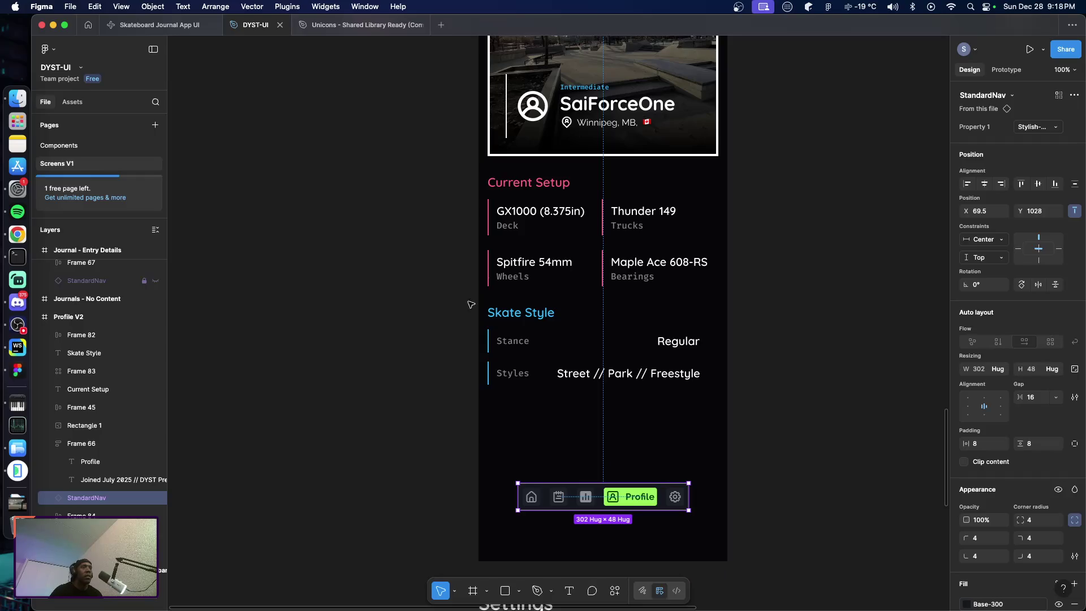
{"action": "left_click", "coordinate": [529, 182]}
{"action": "left_click", "coordinate": [530, 233], "text": "shift"}
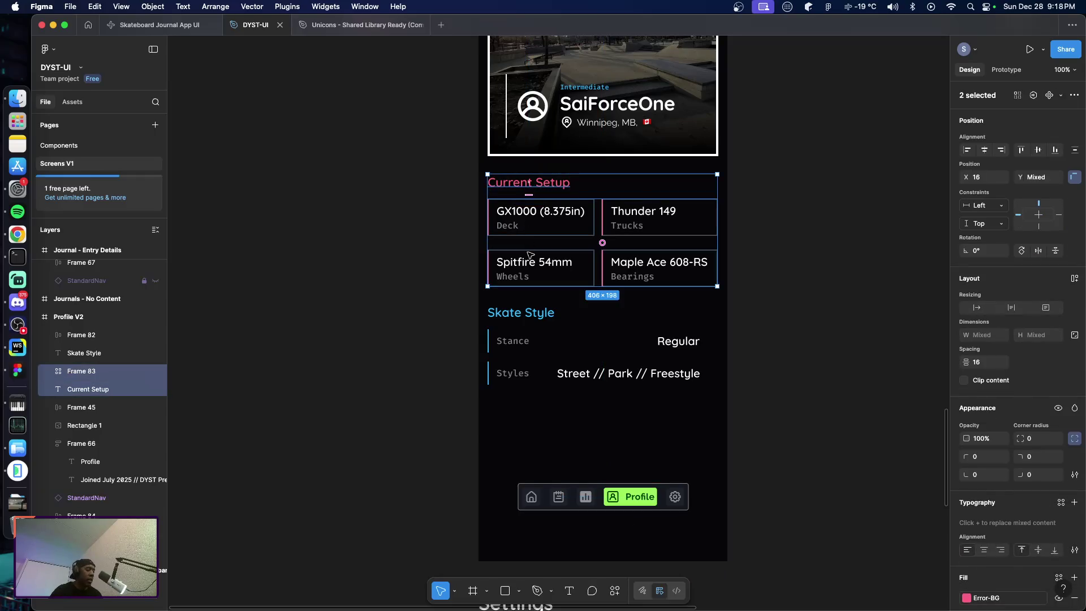
Group the Skate Style heading together with its rows
{"action": "left_click", "coordinate": [521, 313]}
{"action": "left_click", "coordinate": [535, 341], "text": "shift"}
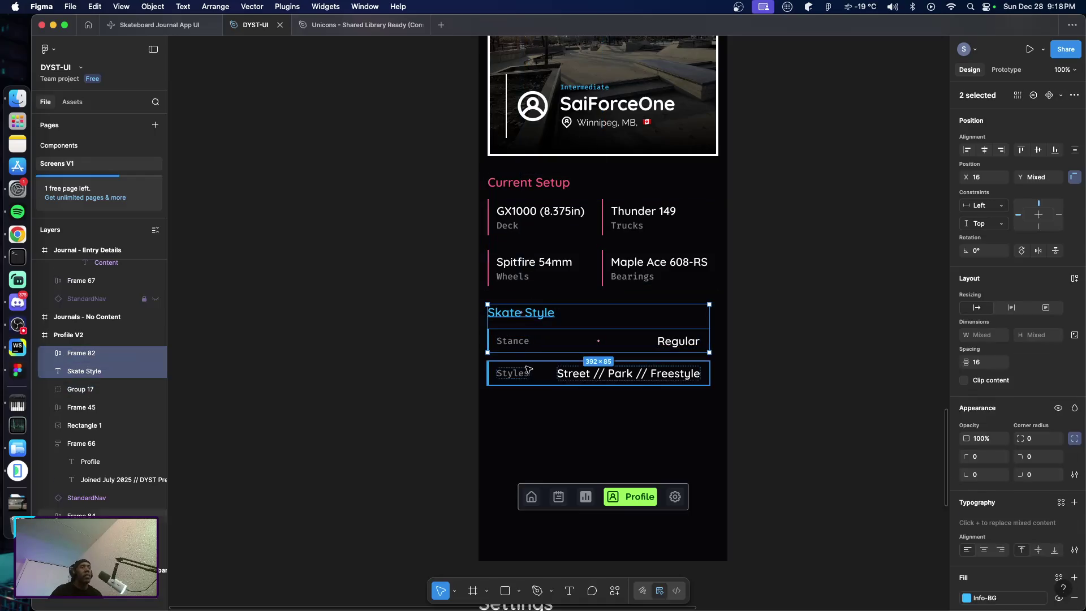
{"action": "left_click", "coordinate": [530, 373], "text": "shift"}
{"action": "key", "text": "super+g"}
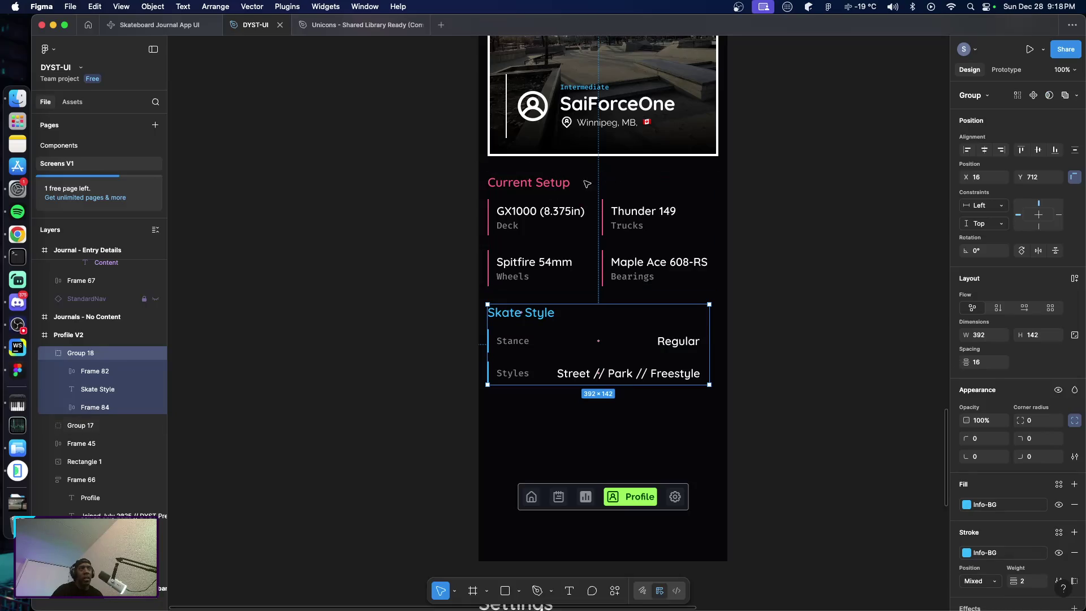
Move Current Setup and Skate Style down and start an empty text layer in the gap
{"action": "left_click", "coordinate": [536, 189], "text": "shift"}
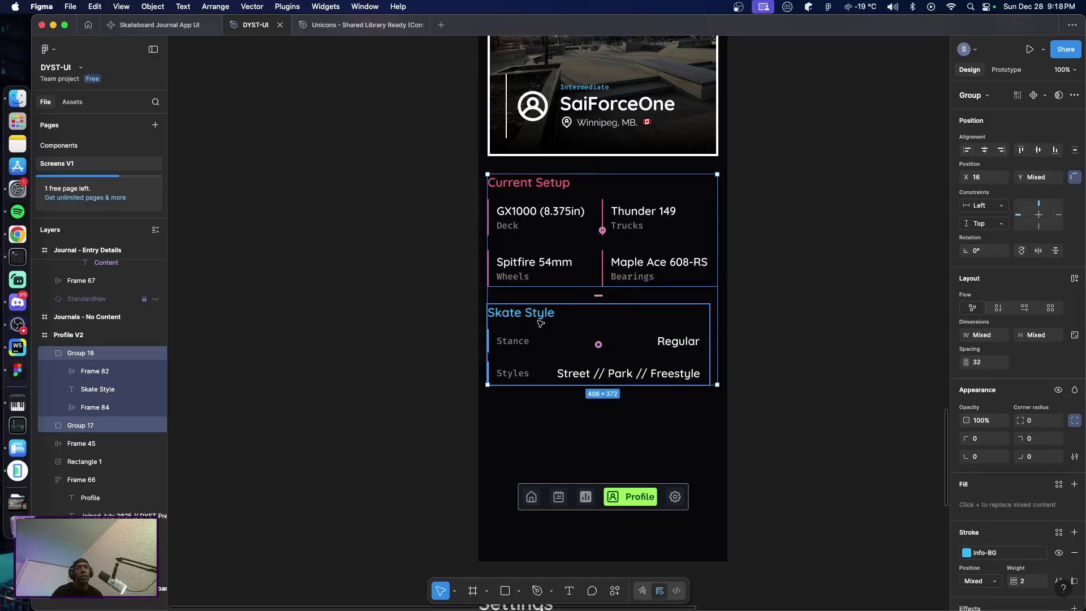
{"action": "key", "text": "shift+Down"}
{"action": "key", "text": "shift+Down"}
{"action": "key", "text": "shift+Down"}
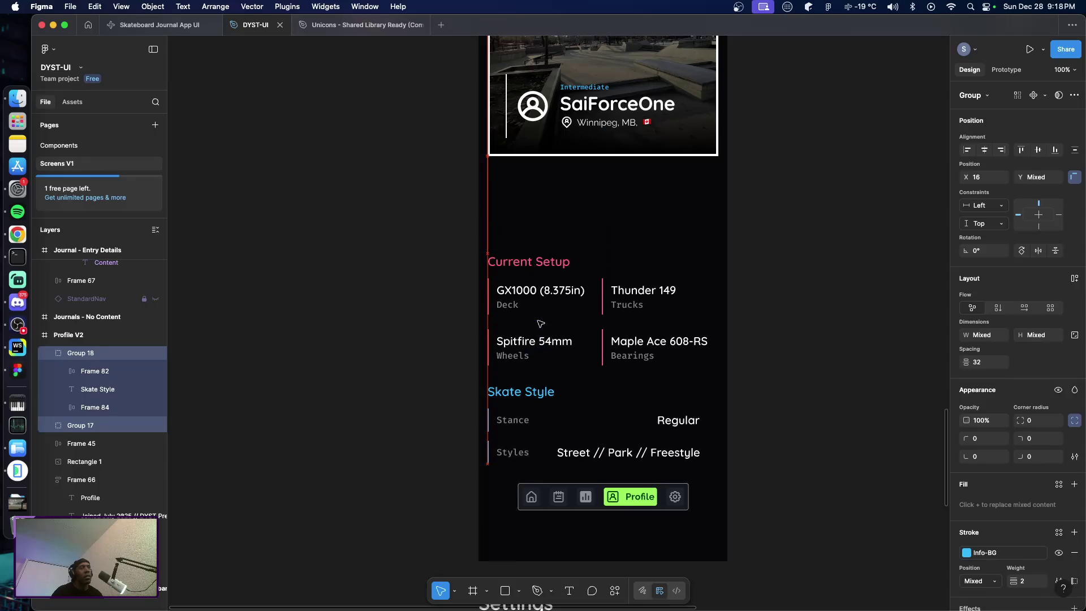
{"action": "key", "text": "shift+Down"}
{"action": "left_click", "coordinate": [833, 327]}
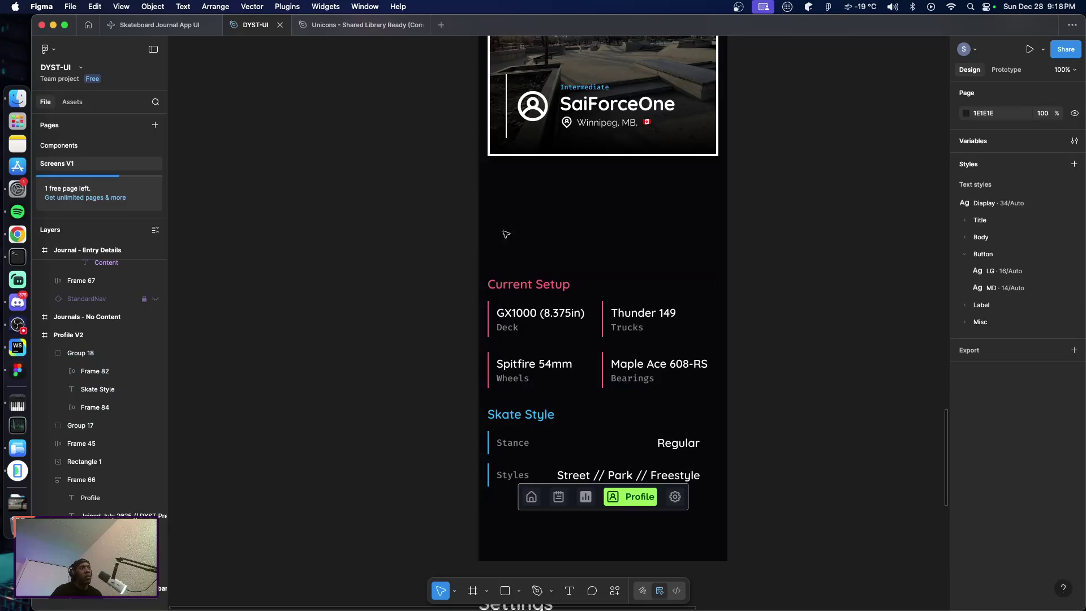
{"action": "key", "text": "t"}
{"action": "left_click", "coordinate": [501, 181]}
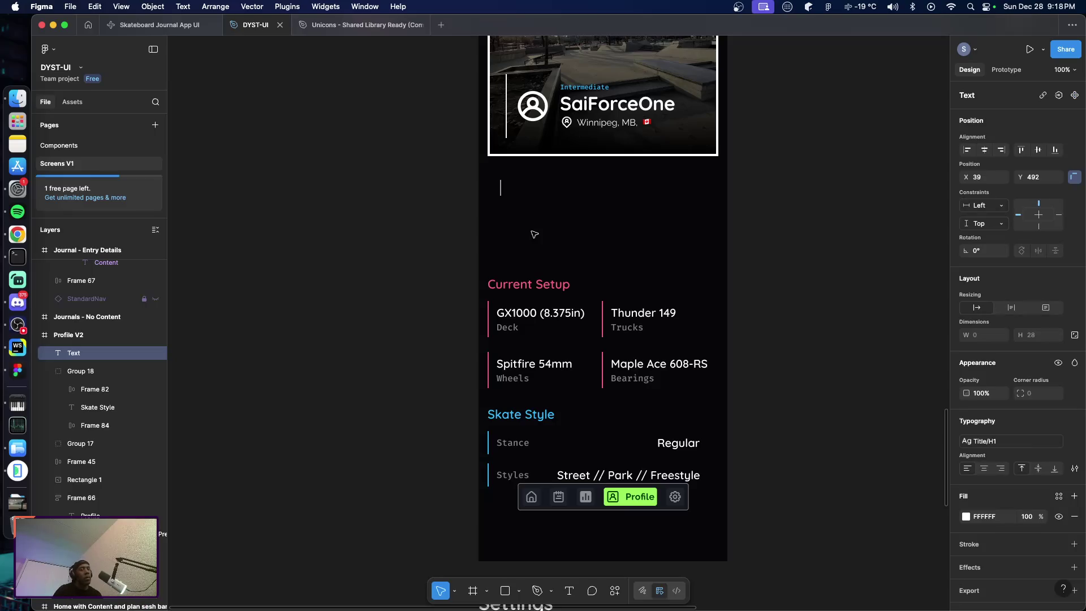
Add a 'Cool Stats' heading aligned at X 16, then bring the Progression stats into view
{"action": "type", "text": "Cool Stats"}
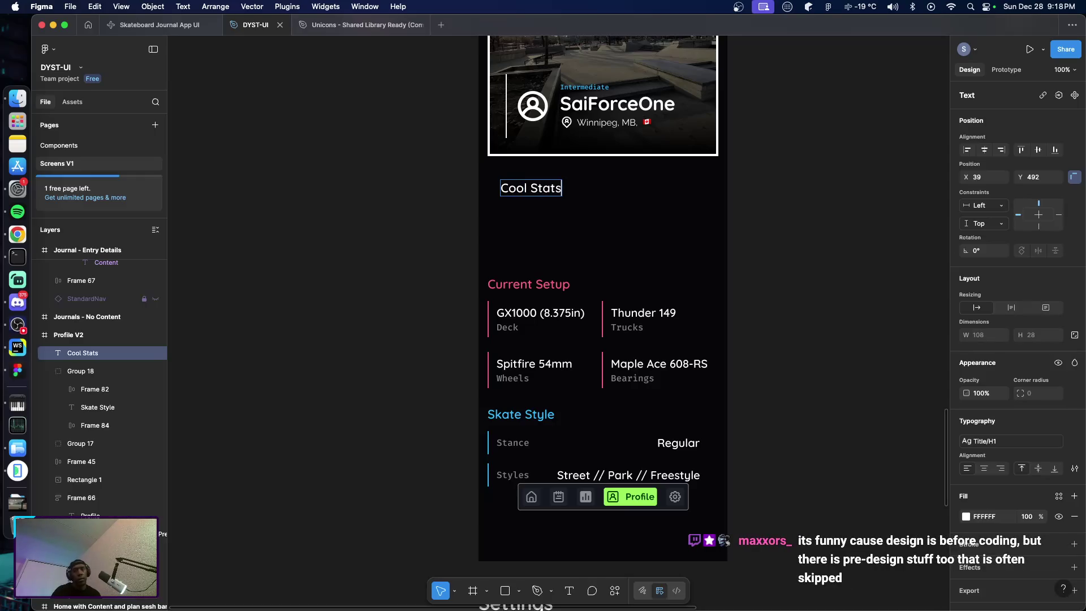
{"action": "key", "text": "Escape"}
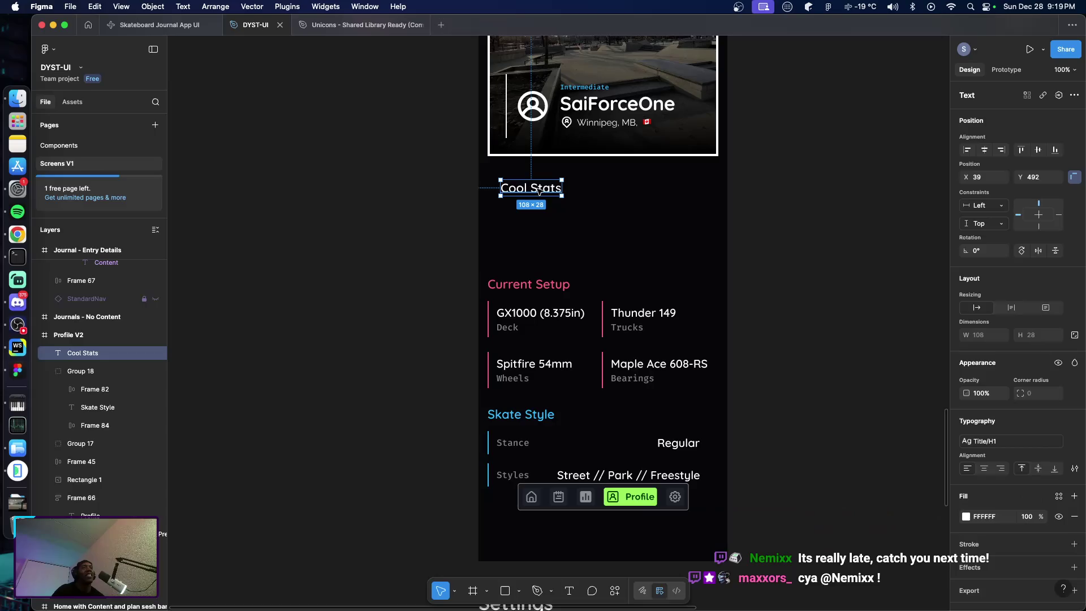
{"action": "left_click_drag", "start_coordinate": [520, 193], "coordinate": [509, 190]}
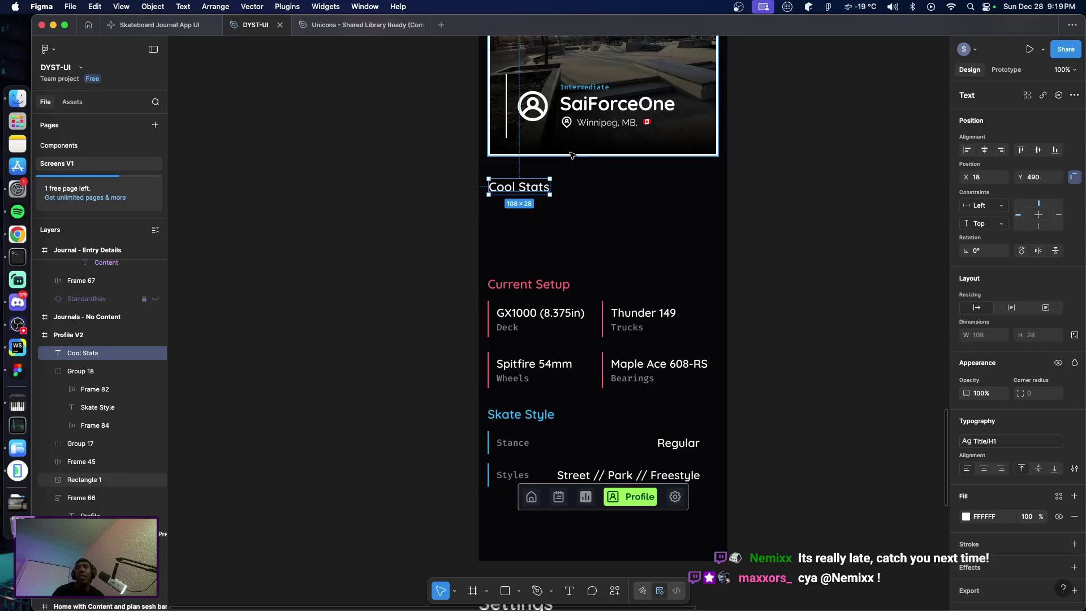
{"action": "key", "text": "Down"}
{"action": "key", "text": "Down"}
{"action": "key", "text": "shift+Up"}
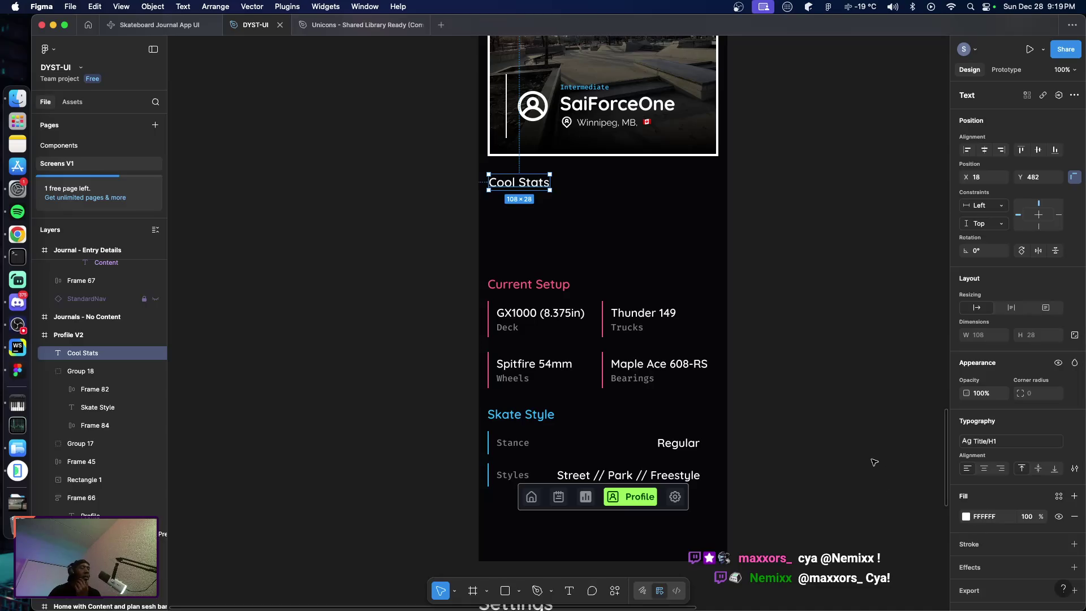
{"action": "scroll", "coordinate": [566, 363], "scroll_direction": "up", "scroll_amount": 3}
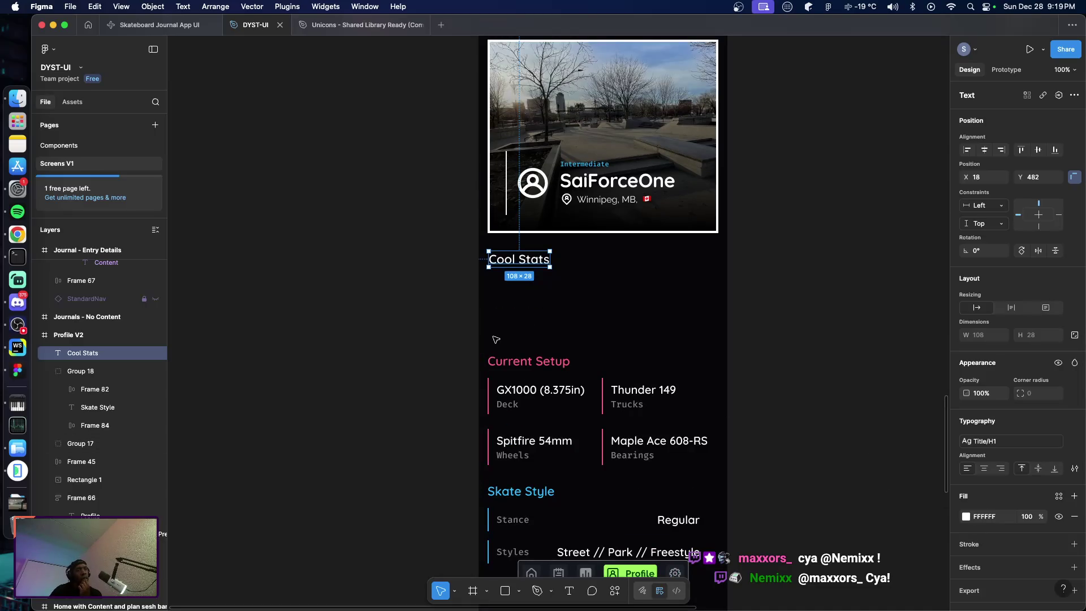
{"action": "scroll", "coordinate": [461, 330], "scroll_direction": "up", "scroll_amount": 1}
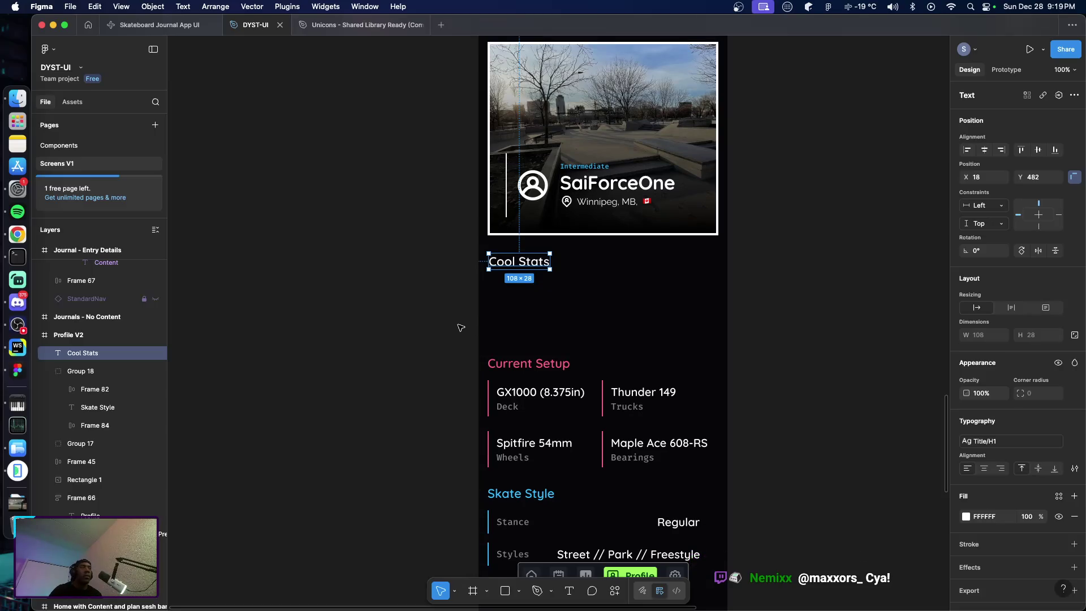
{"action": "scroll", "coordinate": [384, 165], "scroll_direction": "up", "scroll_amount": 10}
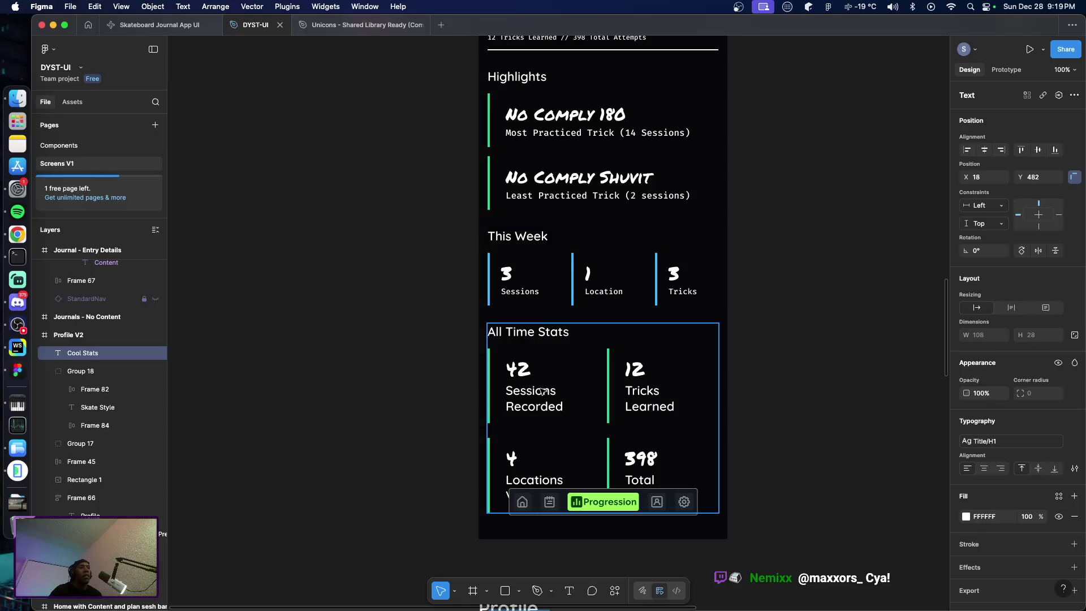
Select the This Week row of three stat cards on the Progression screen
{"action": "left_click", "coordinate": [523, 393]}
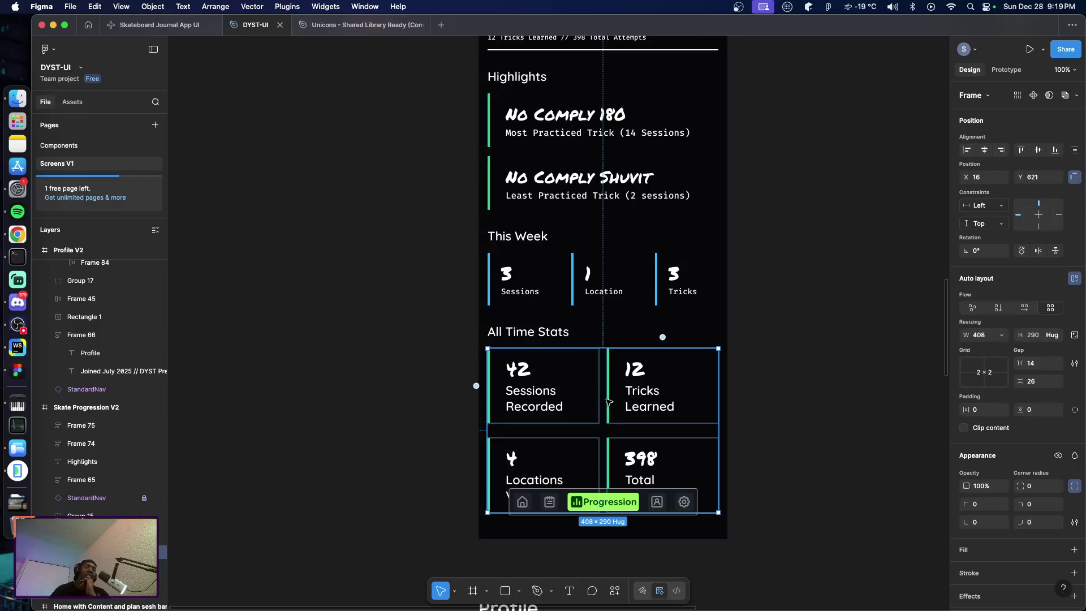
{"action": "scroll", "coordinate": [549, 358], "scroll_direction": "down", "scroll_amount": 1}
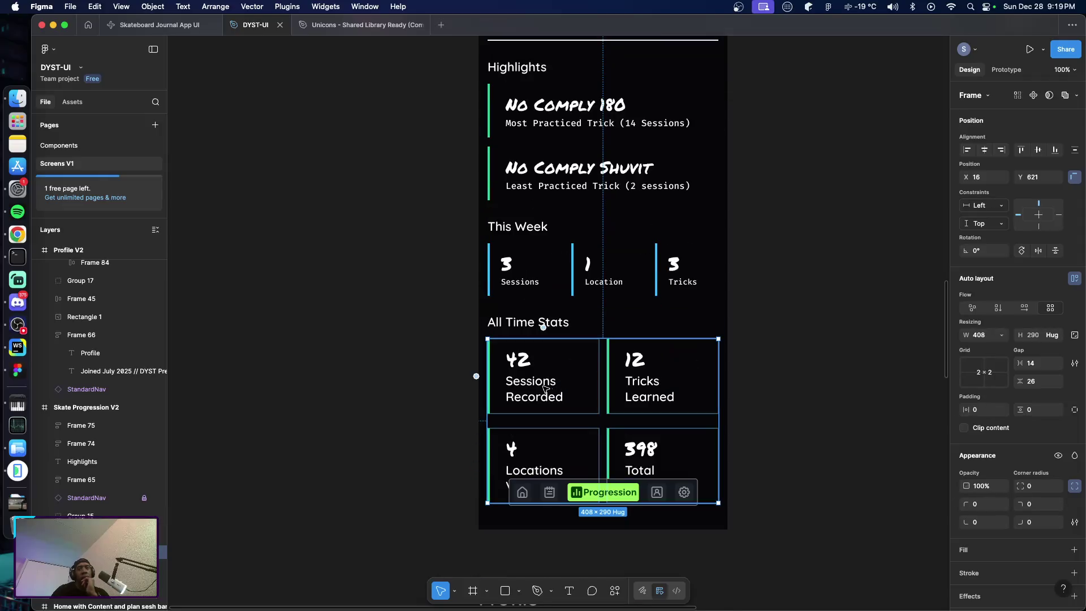
{"action": "left_click", "coordinate": [516, 278]}
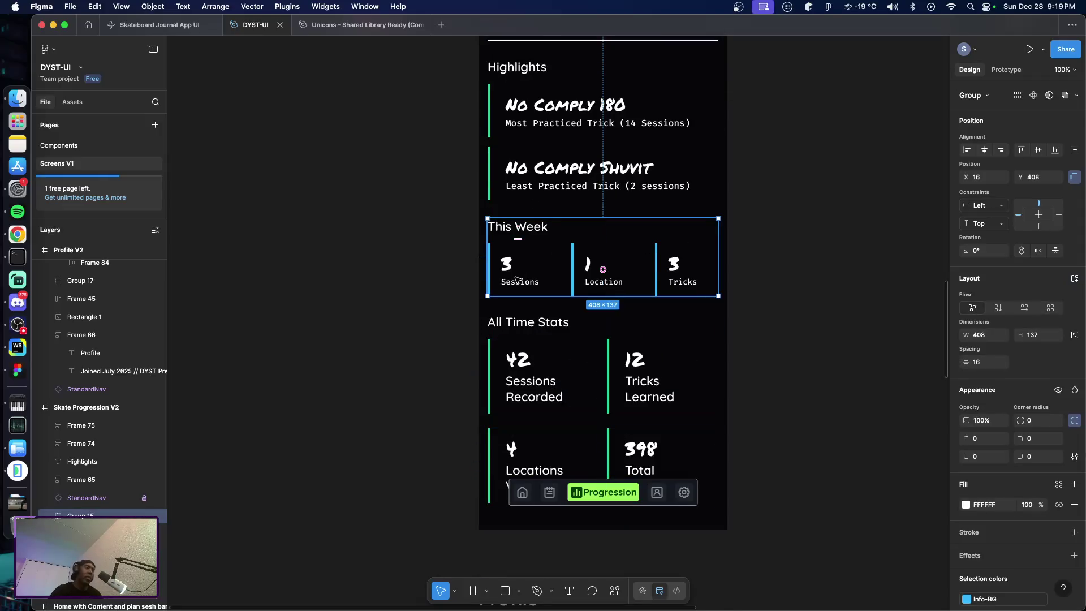
{"action": "double_click", "coordinate": [532, 264]}
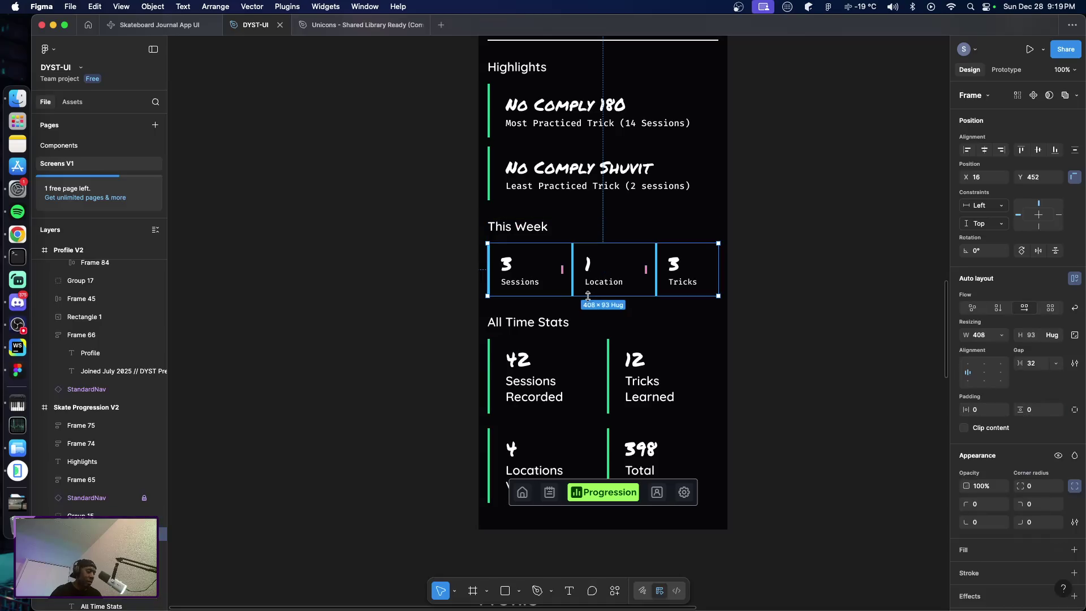
Paste the This Week stats row into the Profile V2 frame
{"action": "scroll", "coordinate": [600, 305], "scroll_direction": "down", "scroll_amount": 5}
{"action": "scroll", "coordinate": [566, 340], "scroll_direction": "down", "scroll_amount": 8}
{"action": "scroll", "coordinate": [523, 381], "scroll_direction": "up", "scroll_amount": 3}
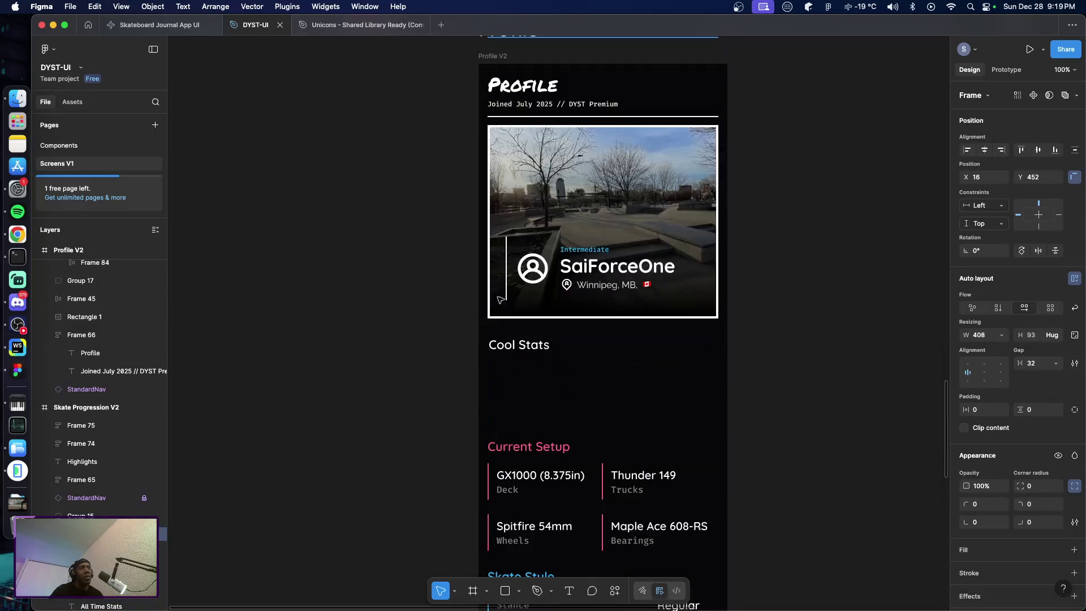
{"action": "left_click", "coordinate": [490, 371]}
{"action": "right_click", "coordinate": [490, 386]}
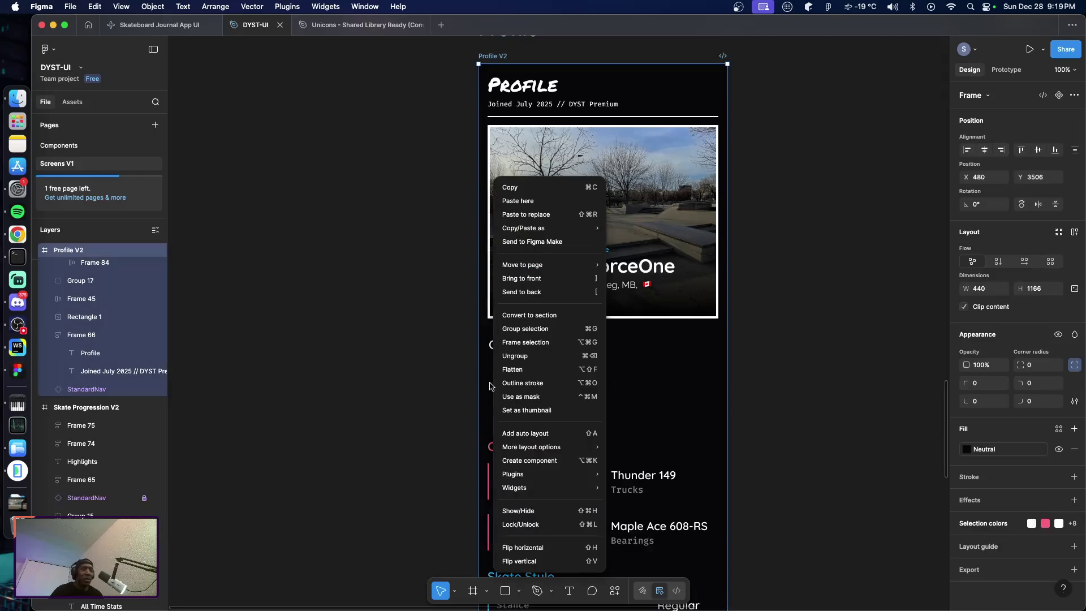
{"action": "left_click", "coordinate": [668, 392]}
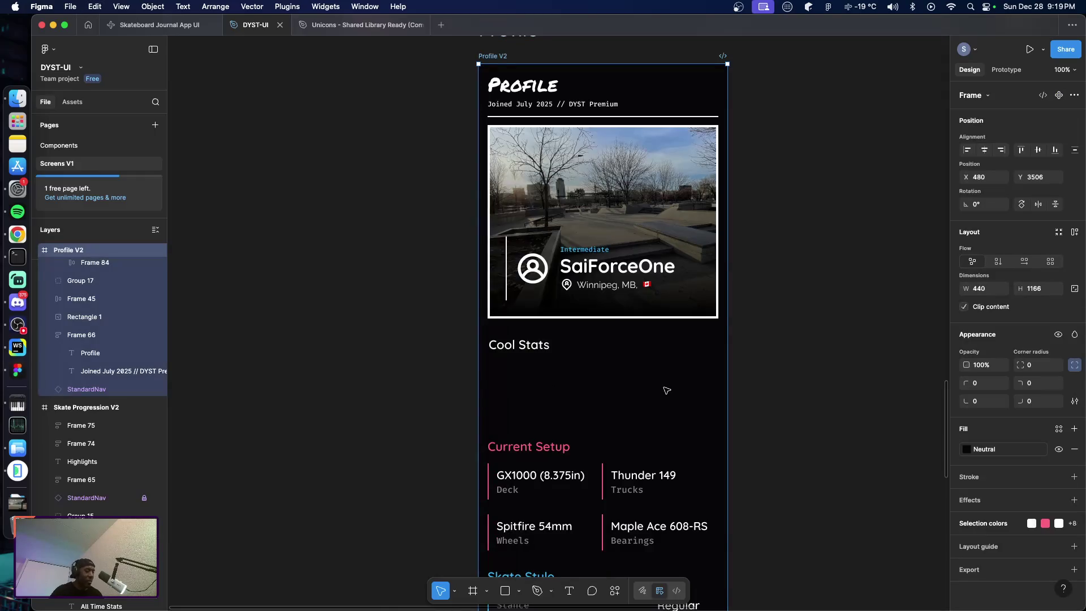
{"action": "key", "text": "ctrl+v"}
Place the stats row under Cool Stats and change Sessions from 3 to 42
{"action": "left_click_drag", "start_coordinate": [508, 116], "coordinate": [513, 401]}
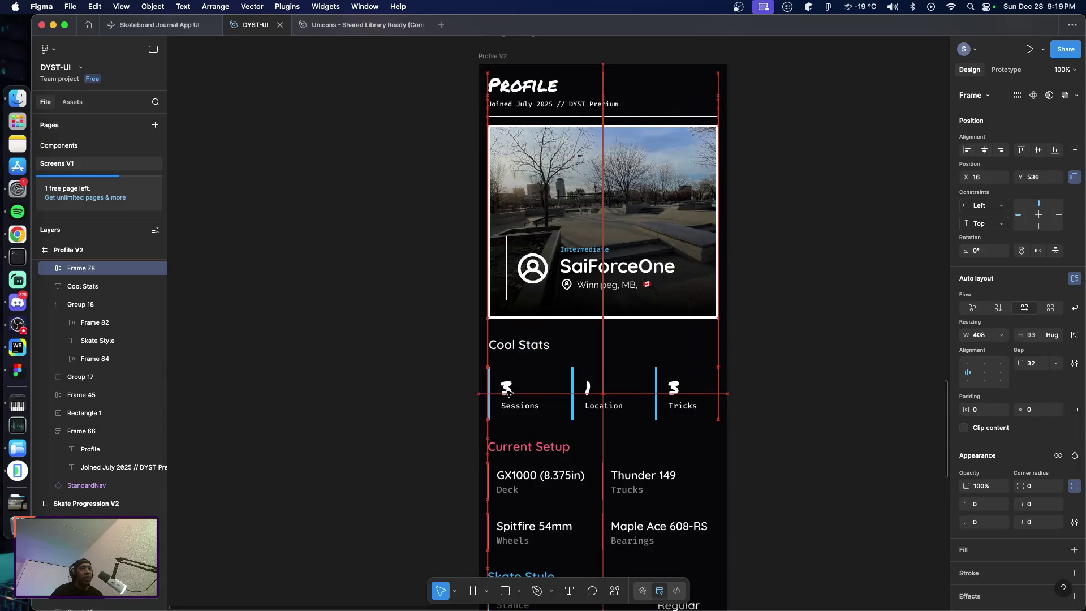
{"action": "double_click", "coordinate": [506, 389]}
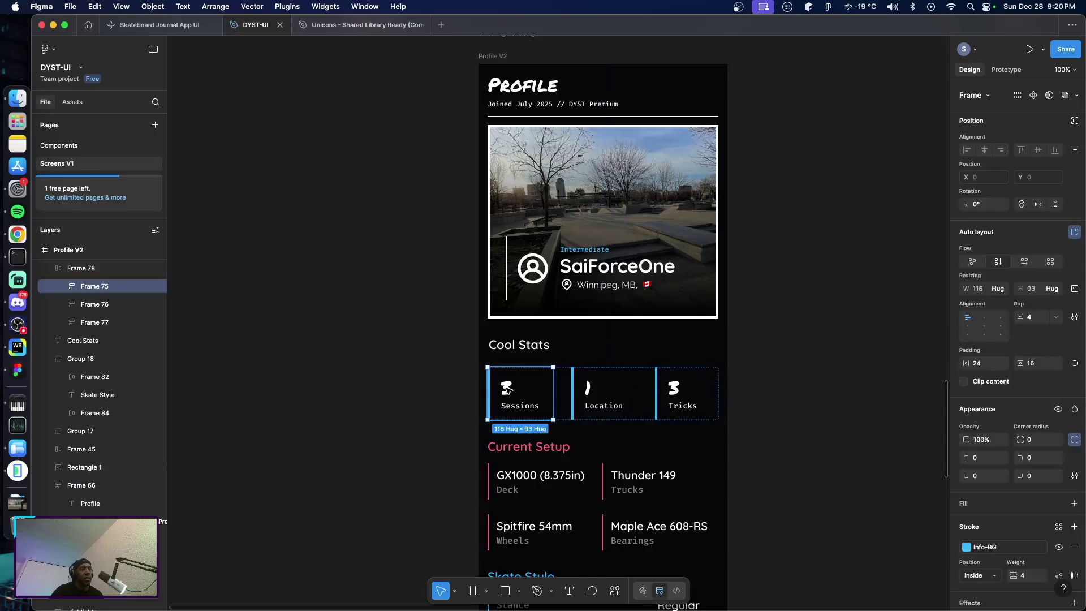
{"action": "double_click", "coordinate": [507, 389]}
{"action": "type", "text": "42"}
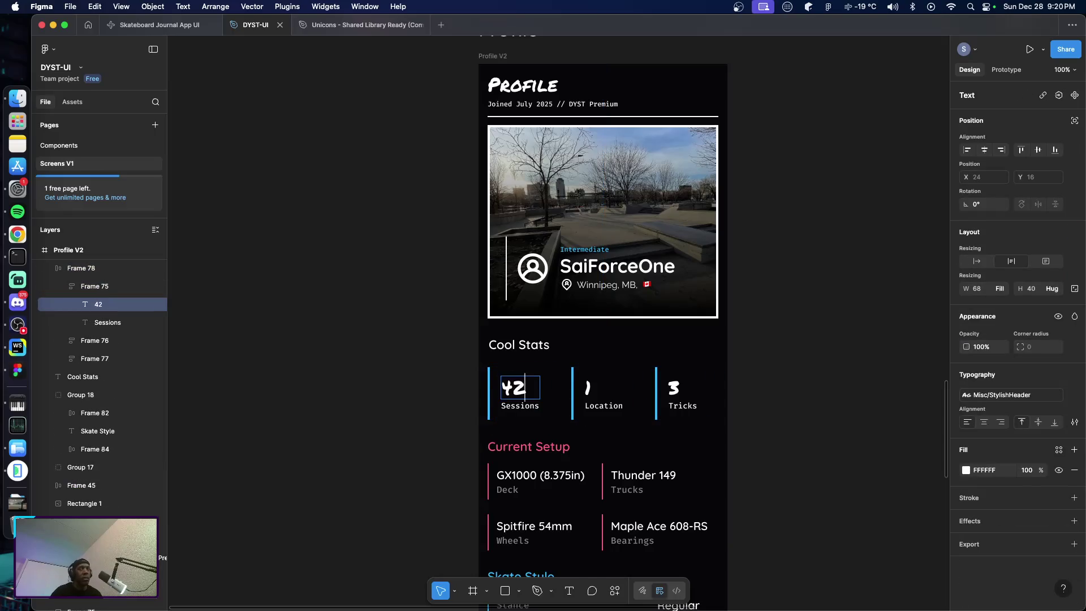
{"action": "left_click", "coordinate": [538, 433]}
{"action": "left_click", "coordinate": [525, 412]}
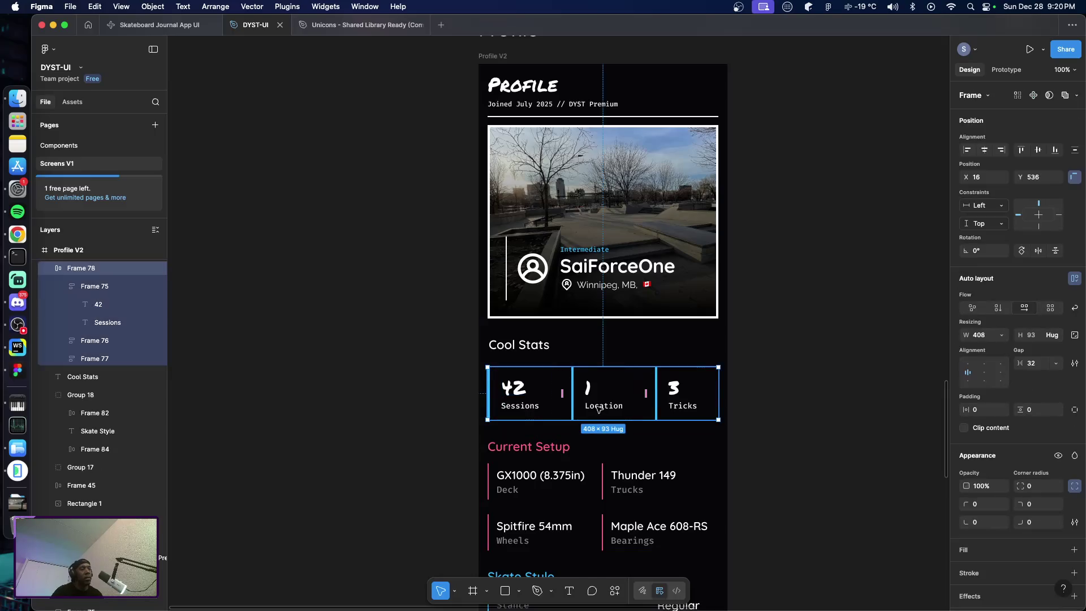
Change the Location stat to 4 Locations and the Tricks number to 12
{"action": "double_click", "coordinate": [589, 388]}
{"action": "double_click", "coordinate": [589, 388]}
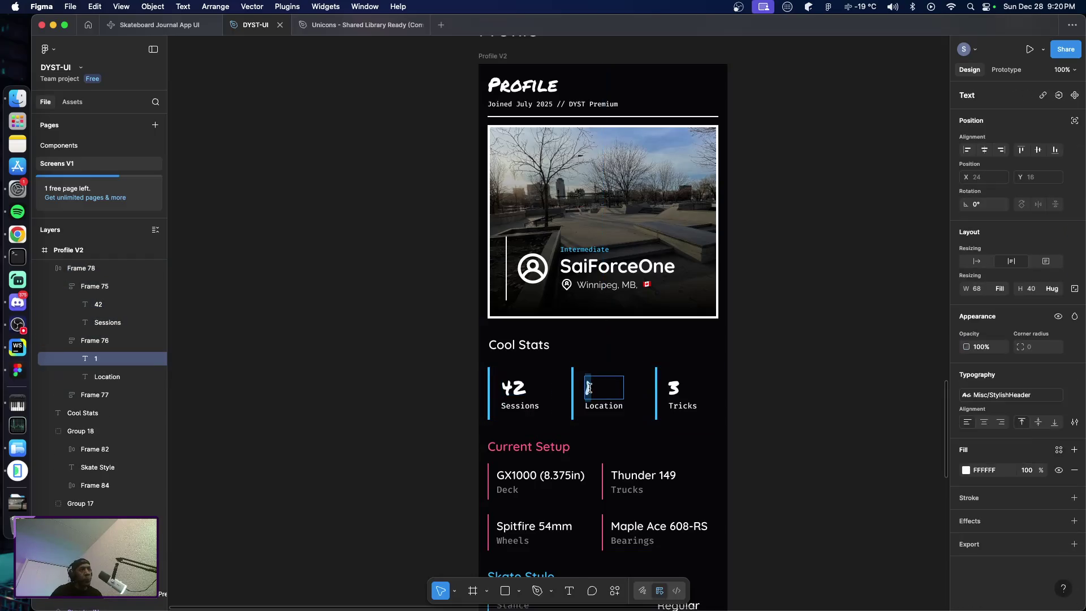
{"action": "type", "text": "4"}
{"action": "double_click", "coordinate": [603, 407]}
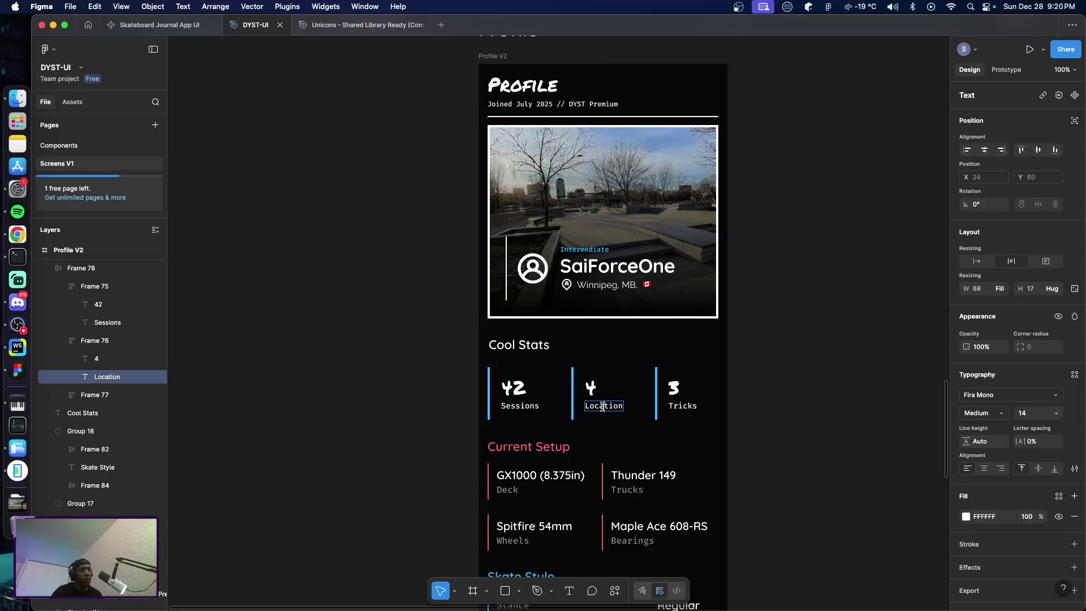
{"action": "type", "text": "Locations"}
{"action": "key", "text": "Escape"}
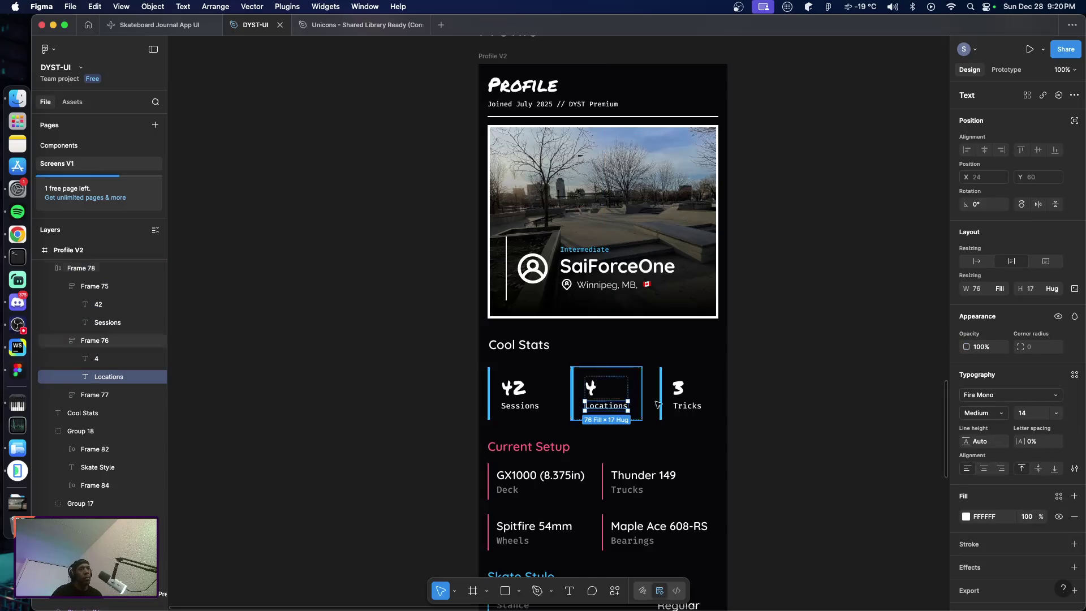
{"action": "double_click", "coordinate": [681, 390]}
{"action": "double_click", "coordinate": [680, 389]}
{"action": "type", "text": "12"}
{"action": "key", "text": "Escape"}
{"action": "left_click", "coordinate": [761, 430]}
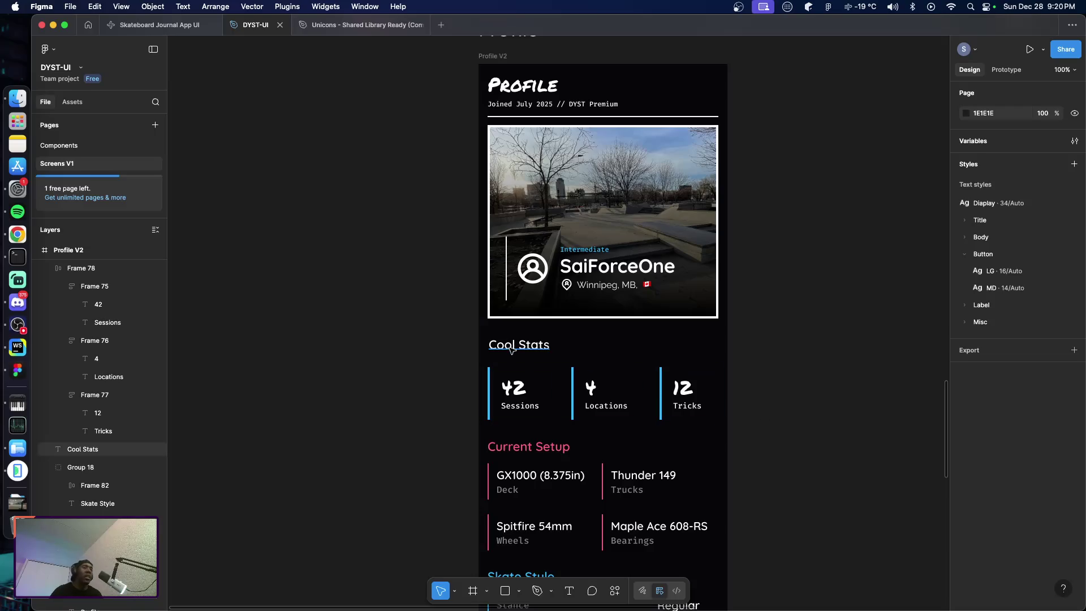
{"action": "scroll", "coordinate": [543, 402], "scroll_direction": "down", "scroll_amount": 5}
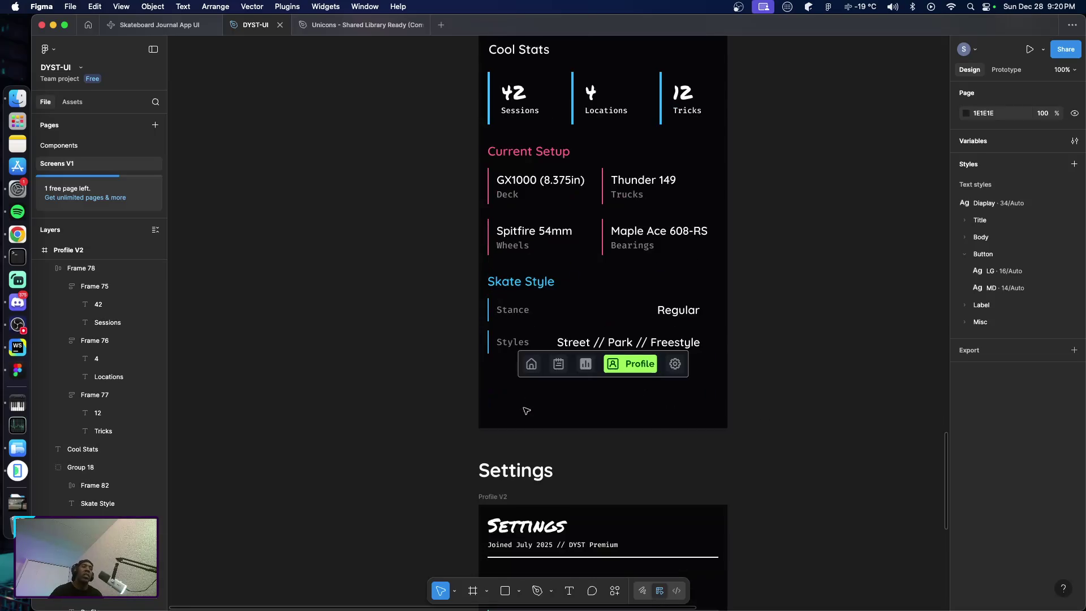
{"action": "scroll", "coordinate": [592, 421], "scroll_direction": "up", "scroll_amount": 3}
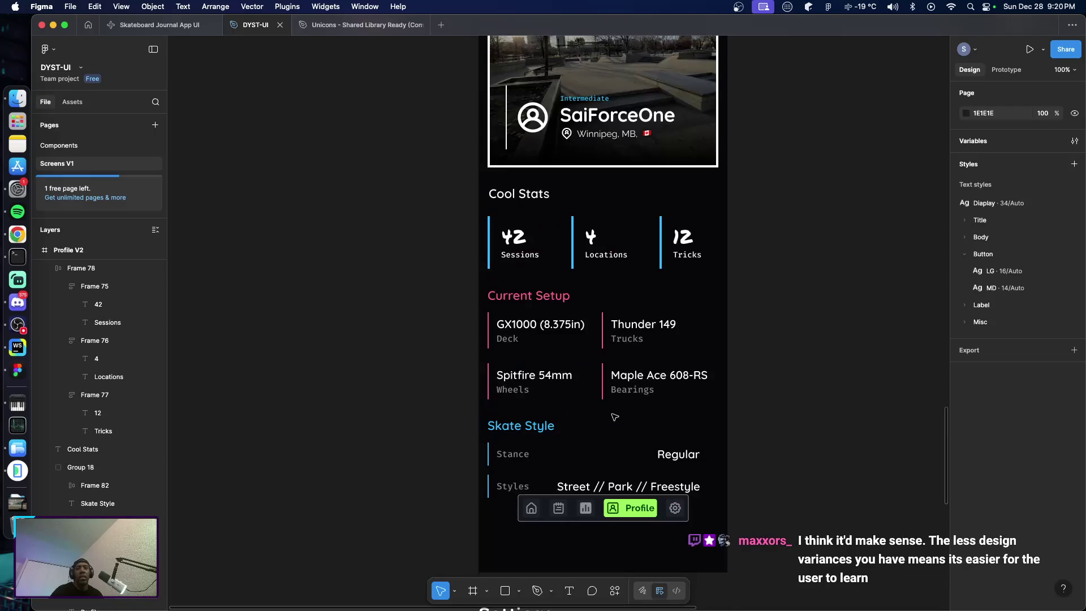
{"action": "scroll", "coordinate": [614, 417], "scroll_direction": "up", "scroll_amount": 1}
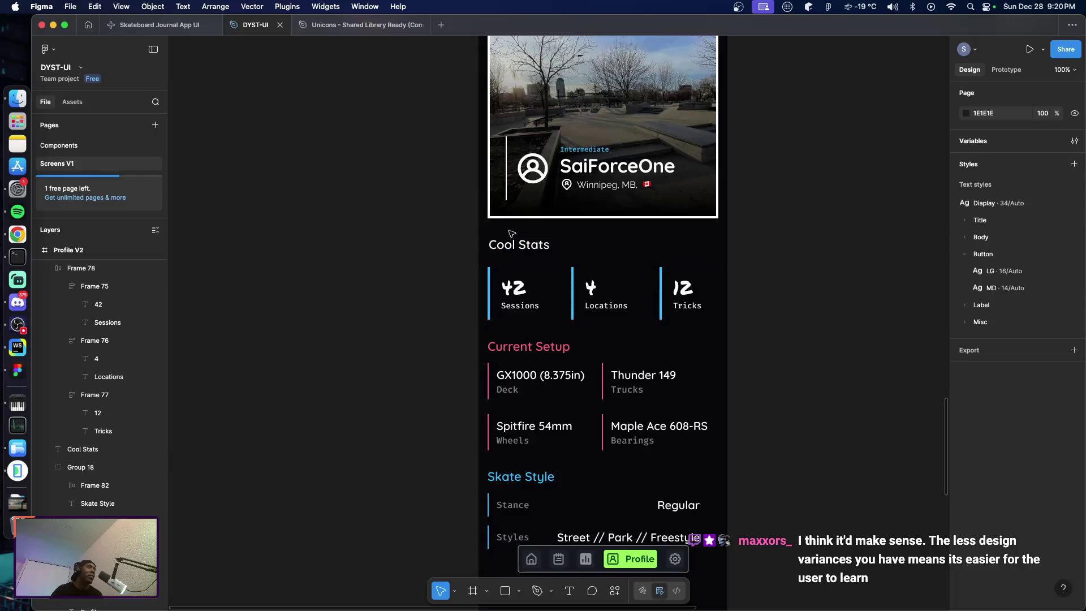
{"action": "double_click", "coordinate": [520, 346]}
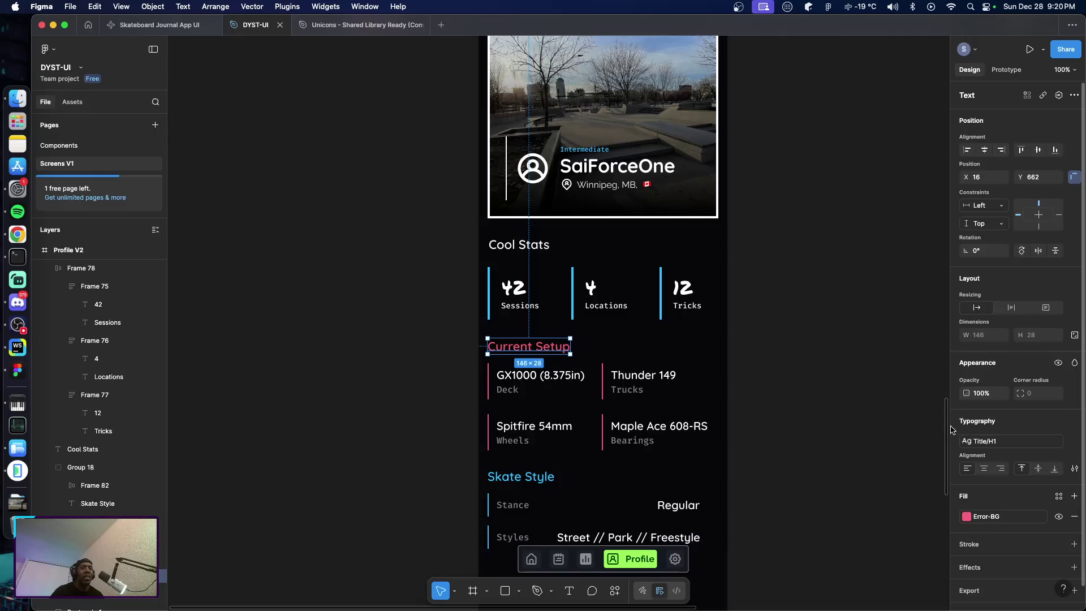
{"action": "left_click", "coordinate": [520, 246]}
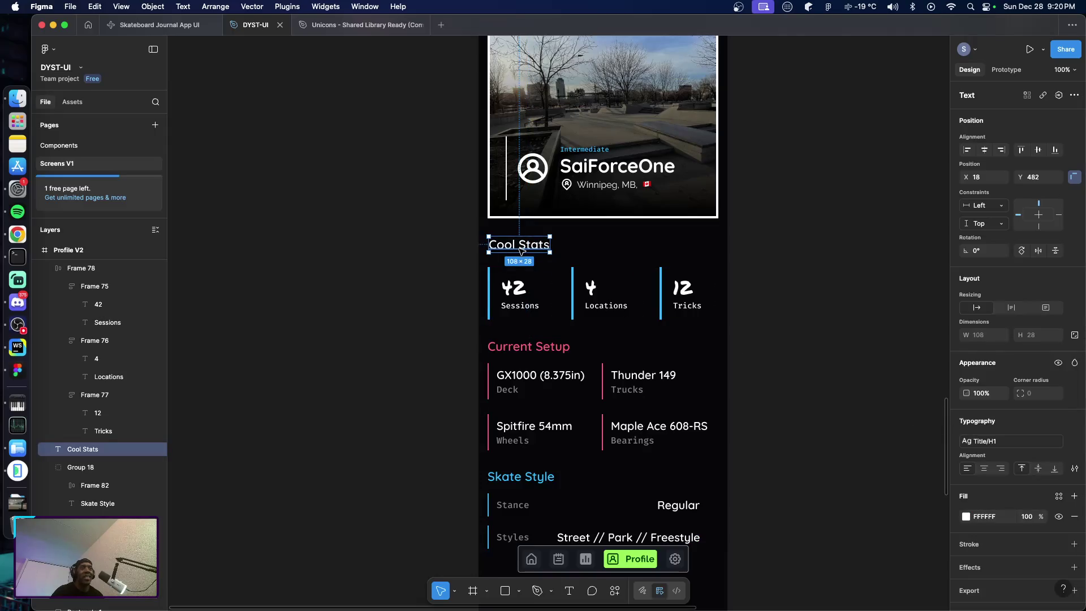
{"action": "left_click", "coordinate": [797, 371]}
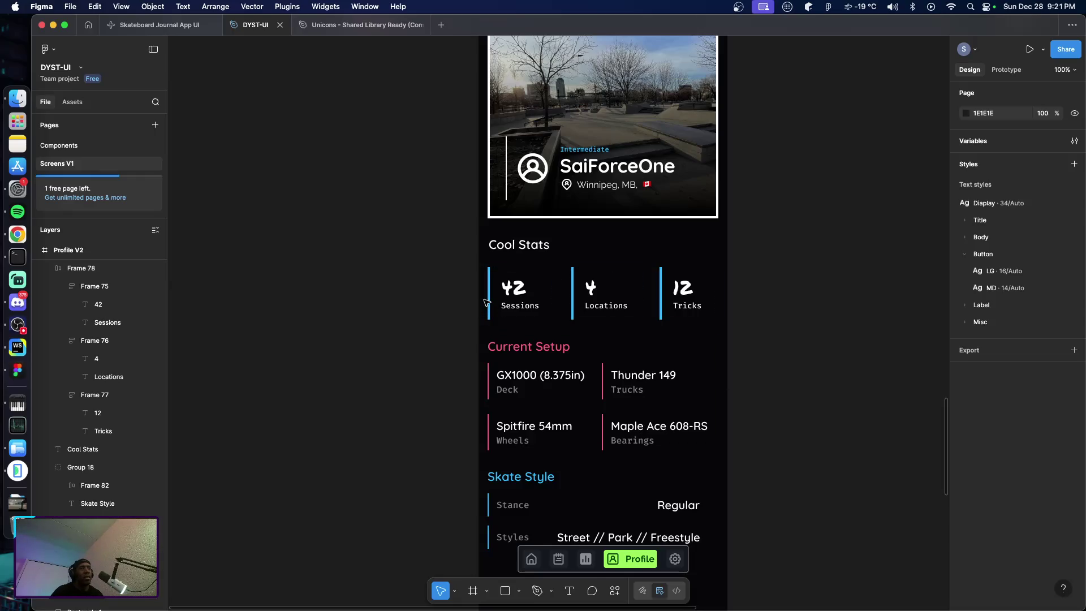
Nudge the stats row up 10 px closer to the Cool Stats heading
{"action": "left_click", "coordinate": [495, 296]}
{"action": "key", "text": "alt"}
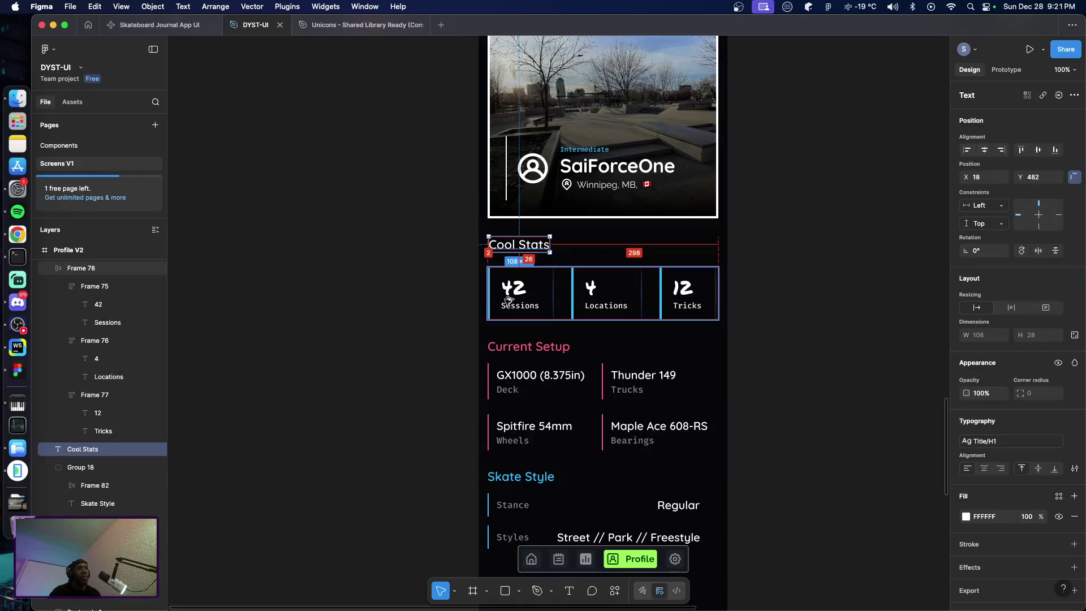
{"action": "left_click", "coordinate": [509, 375]}
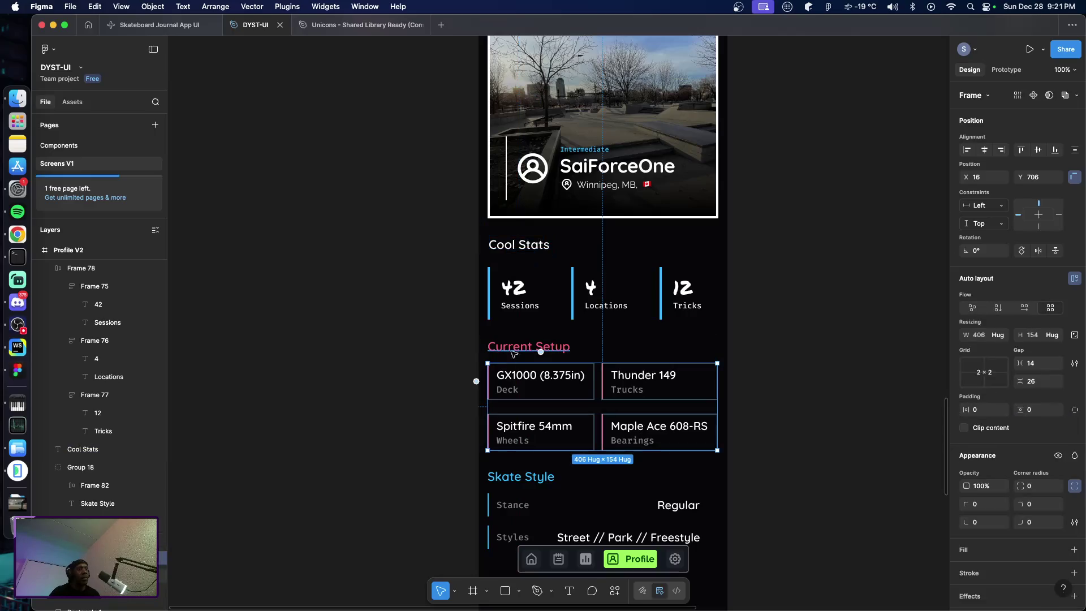
{"action": "double_click", "coordinate": [516, 348]}
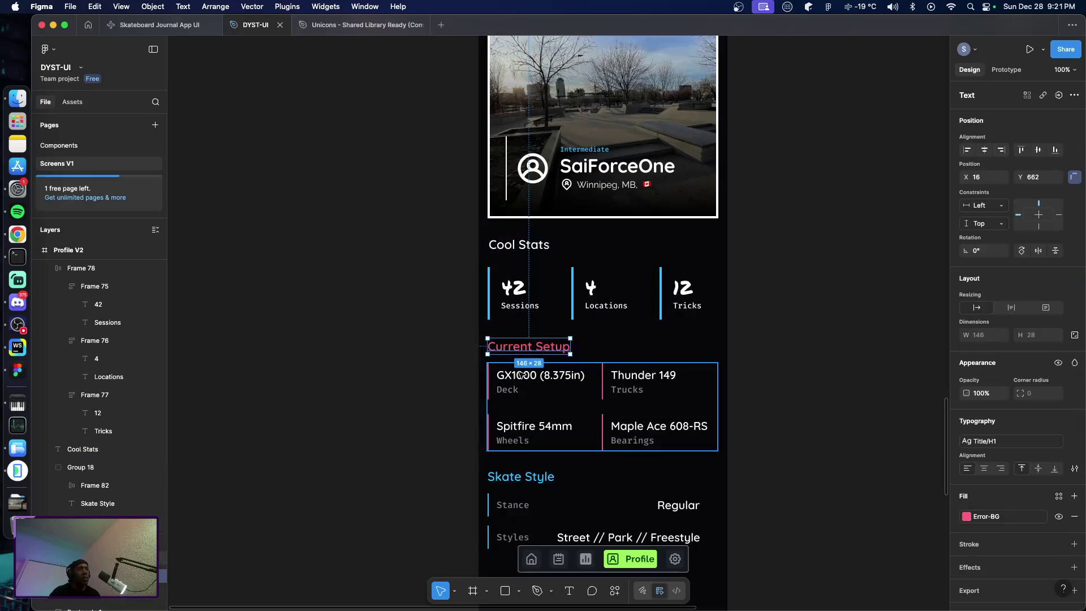
{"action": "left_click", "coordinate": [510, 311]}
{"action": "key", "text": "shift+Up"}
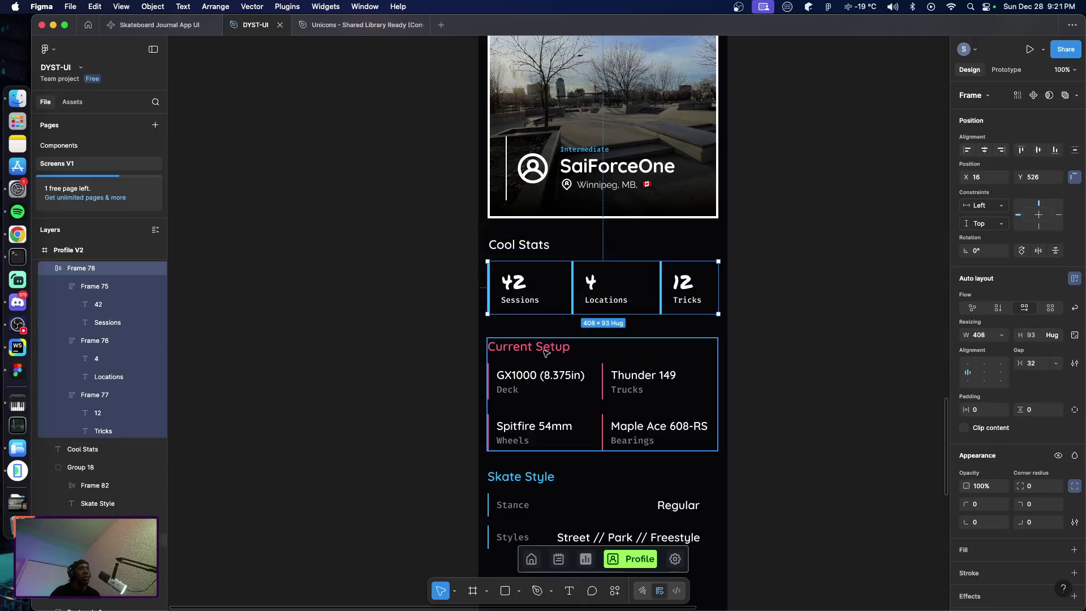
Move Current Setup and Skate Style up 10 px beneath the stats row
{"action": "left_click", "coordinate": [543, 352]}
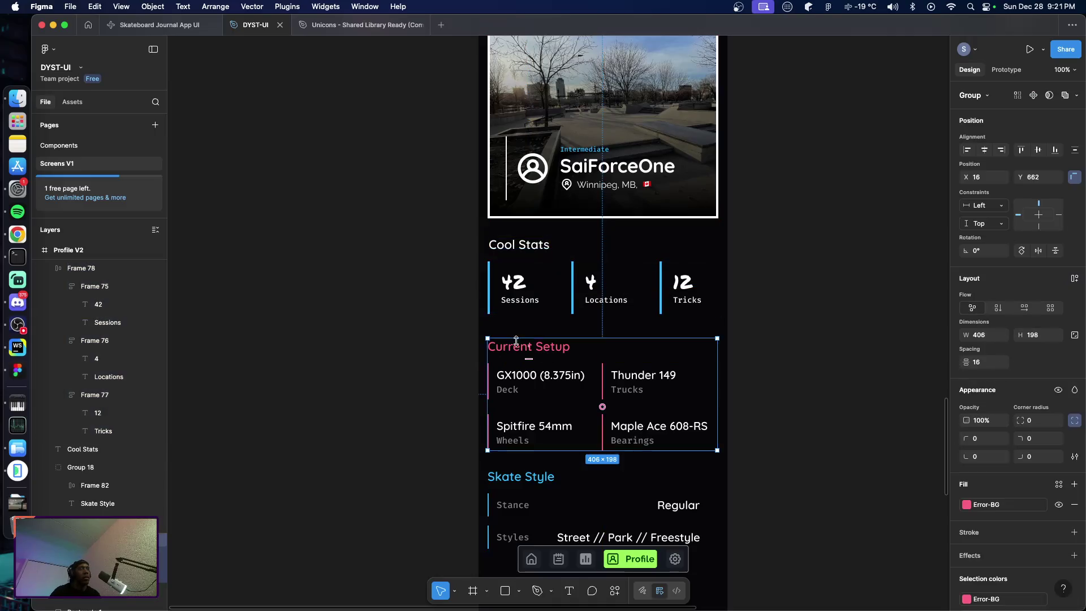
{"action": "left_click", "coordinate": [540, 470], "text": "shift"}
{"action": "left_click", "coordinate": [536, 302], "text": "shift"}
{"action": "key", "text": "shift+Up"}
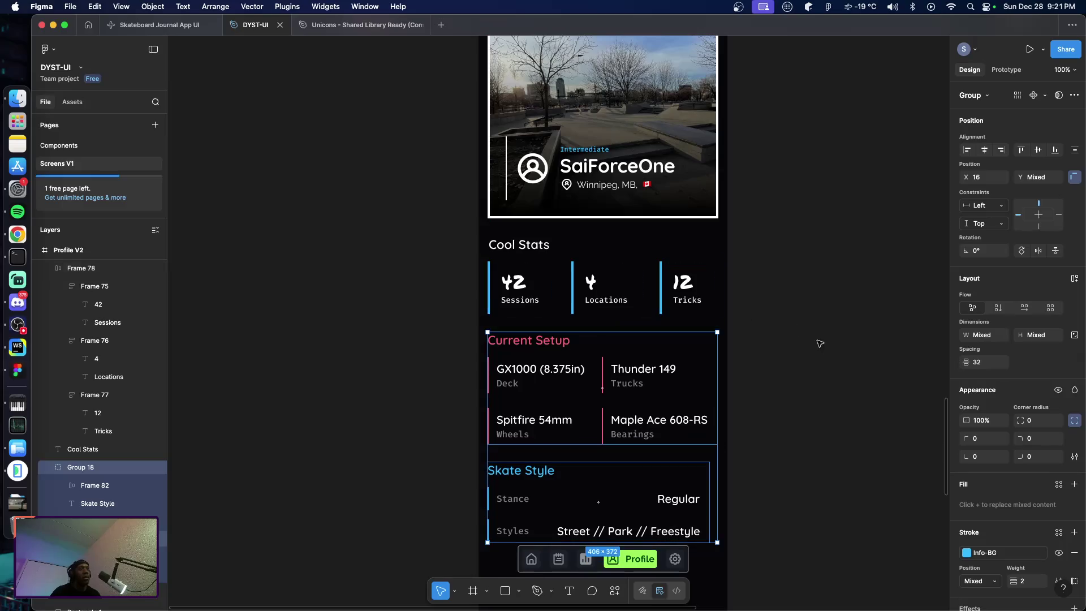
{"action": "left_click", "coordinate": [757, 376]}
{"action": "scroll", "coordinate": [747, 377], "scroll_direction": "down", "scroll_amount": 5}
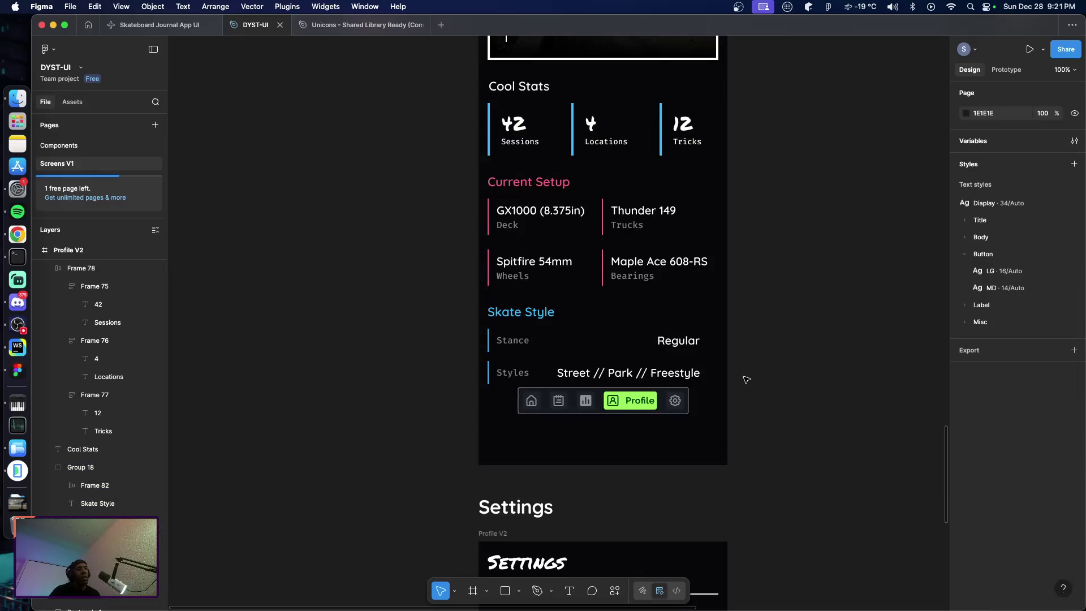
Move the StandardNav bar down to Y 1087, centred horizontally near the frame's bottom
{"action": "left_click", "coordinate": [598, 406]}
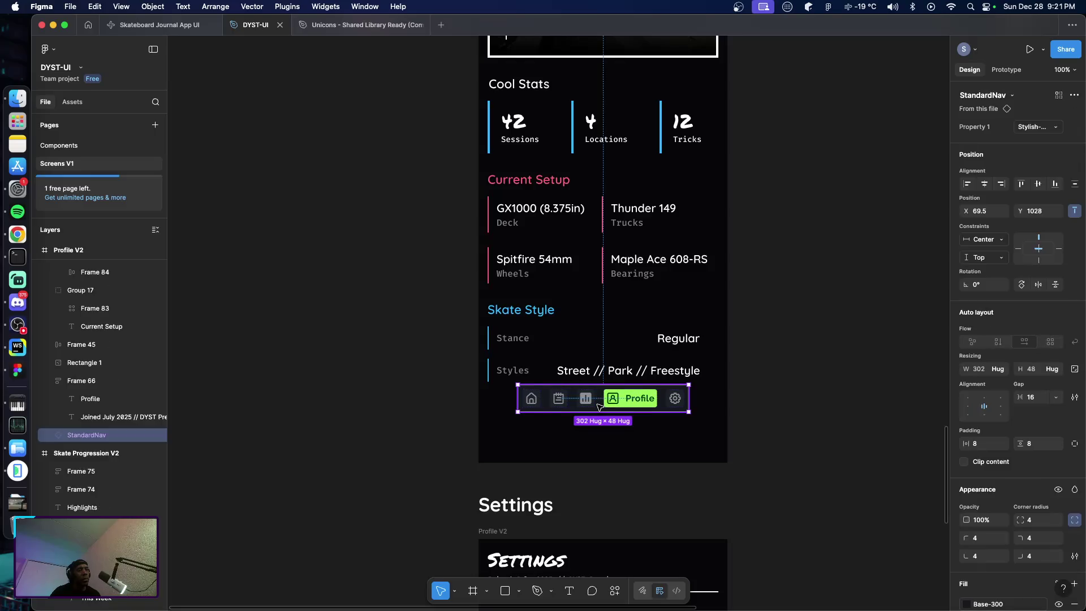
{"action": "left_click_drag", "start_coordinate": [599, 406], "coordinate": [600, 441]}
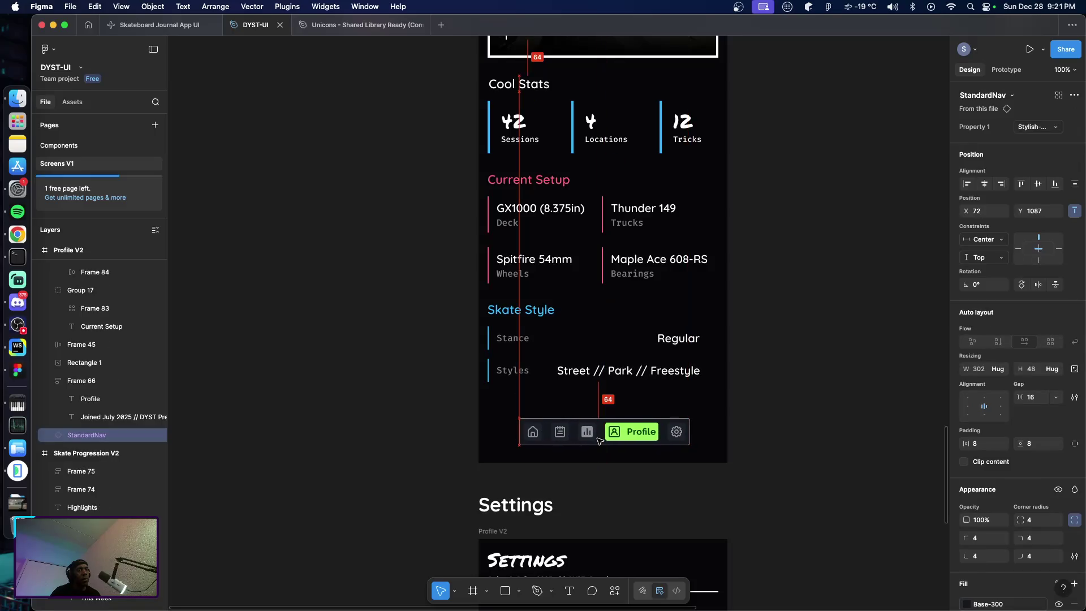
{"action": "left_click_drag", "start_coordinate": [599, 441], "coordinate": [598, 437]}
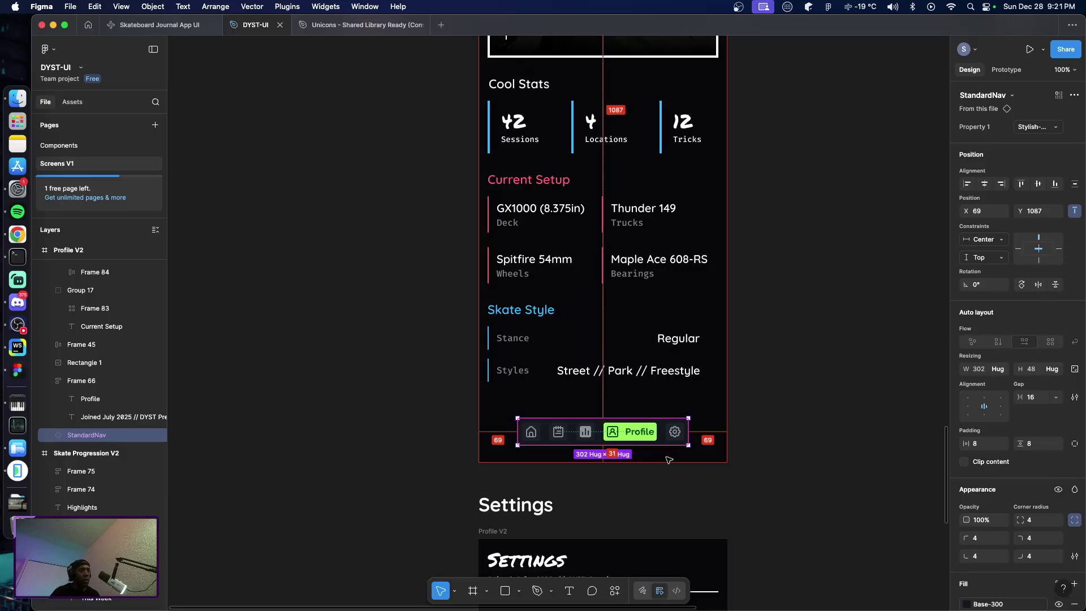
{"action": "left_click", "coordinate": [793, 408]}
{"action": "scroll", "coordinate": [781, 405], "scroll_direction": "up", "scroll_amount": 5}
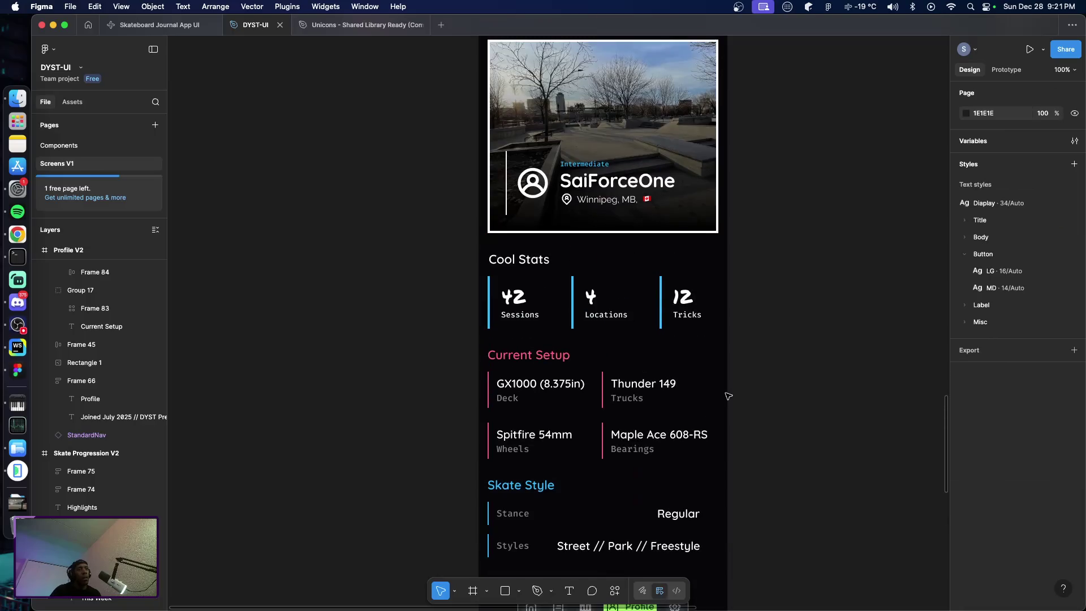
Change the heading text above the 42/4/12 stats row from 'Cool Stats' to 'Stats'
{"action": "scroll", "coordinate": [775, 407], "scroll_direction": "up", "scroll_amount": 3}
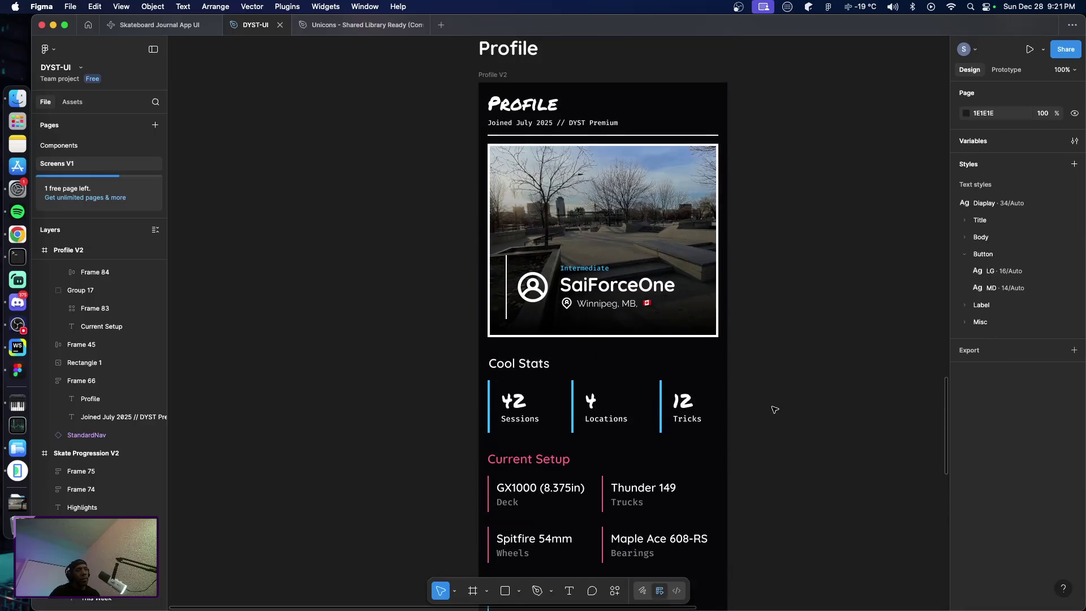
{"action": "left_click", "coordinate": [519, 368]}
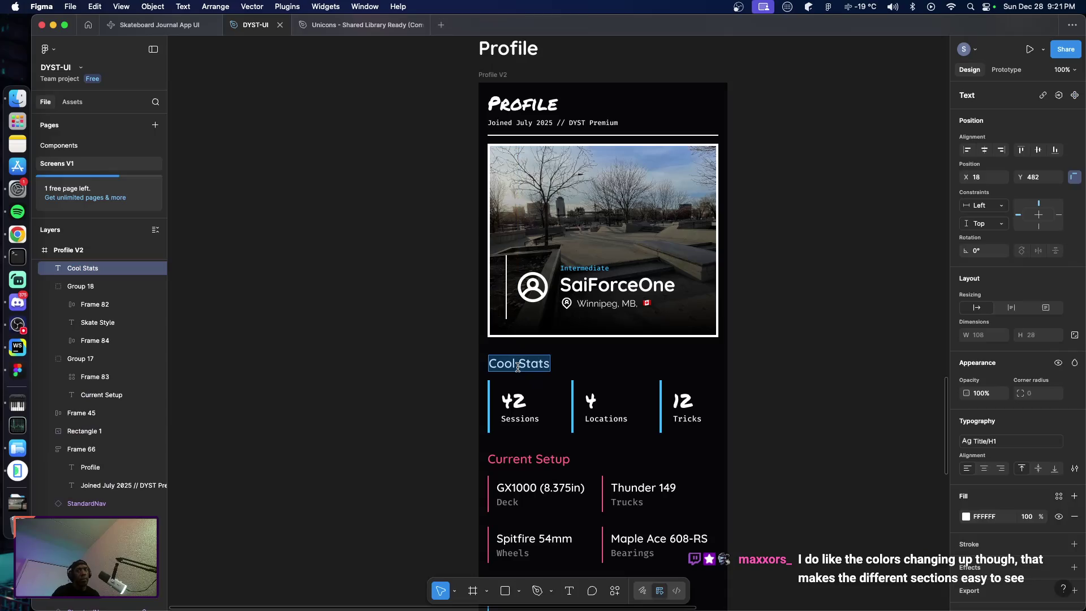
{"action": "type", "text": "Stats"}
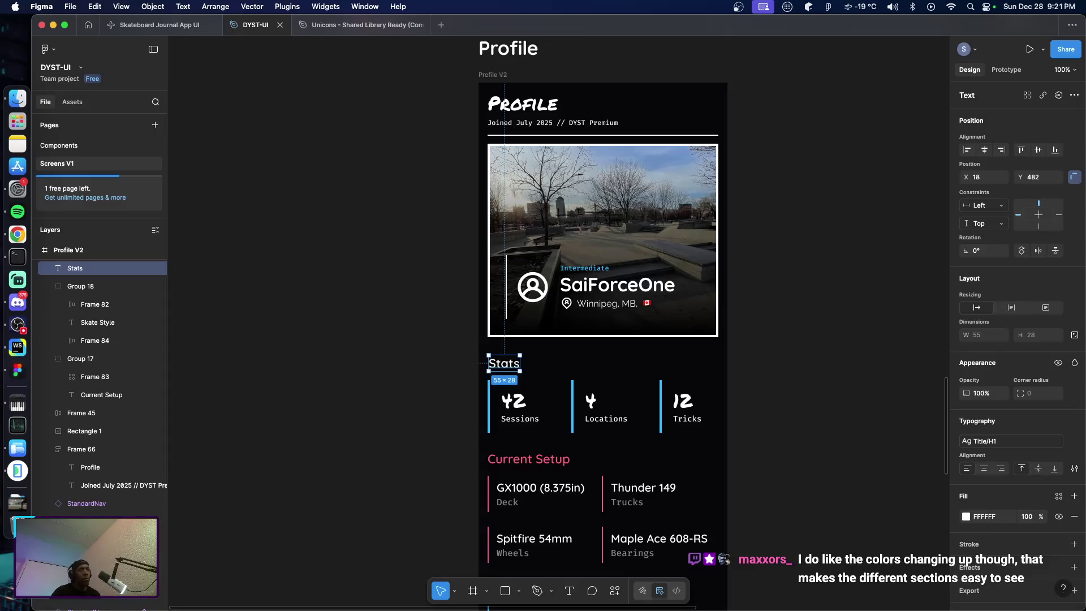
{"action": "left_click", "coordinate": [782, 443]}
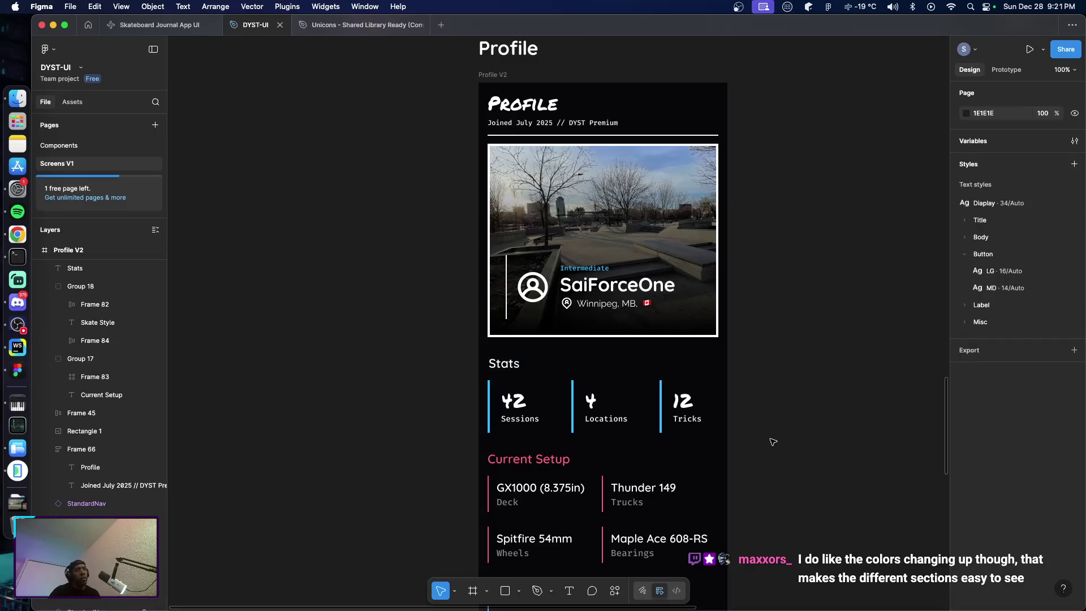
{"action": "scroll", "coordinate": [764, 444], "scroll_direction": "down", "scroll_amount": 5}
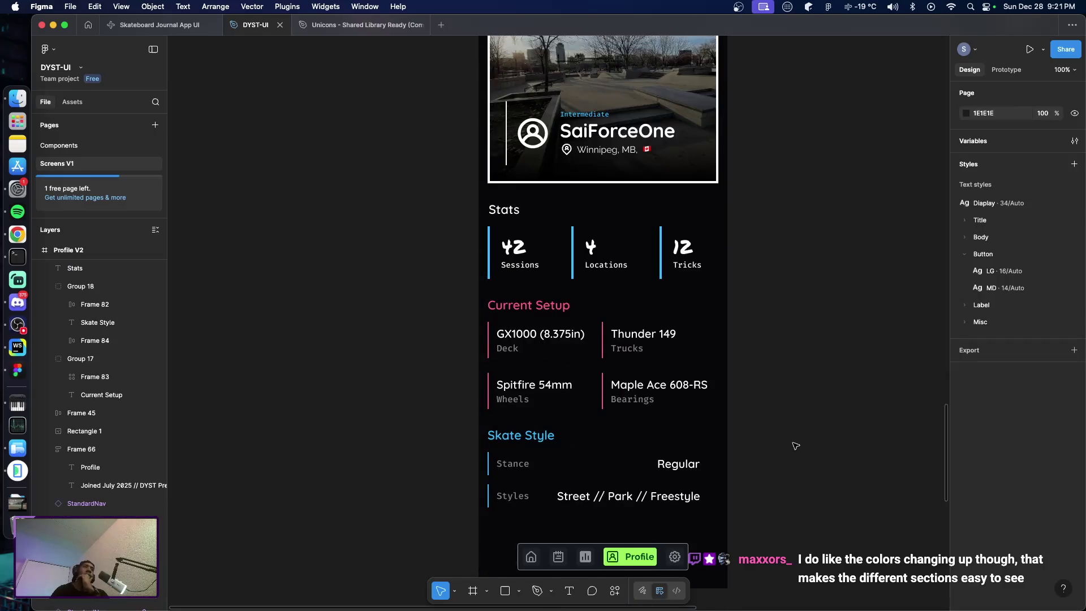
{"action": "scroll", "coordinate": [796, 447], "scroll_direction": "up", "scroll_amount": 8}
{"action": "scroll", "coordinate": [804, 444], "scroll_direction": "down", "scroll_amount": 7}
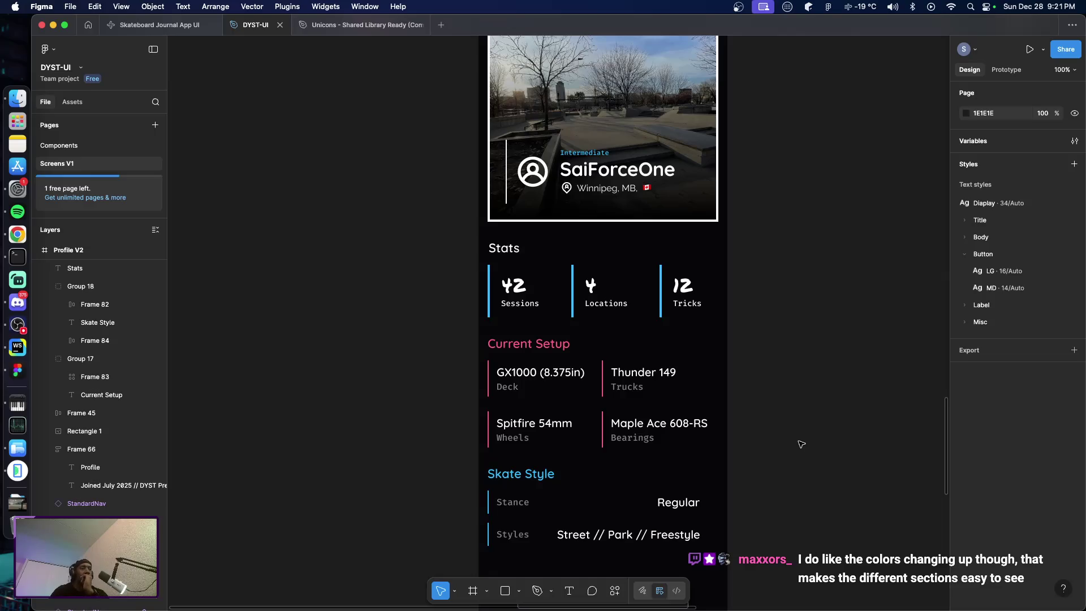
{"action": "scroll", "coordinate": [804, 443], "scroll_direction": "down", "scroll_amount": 2}
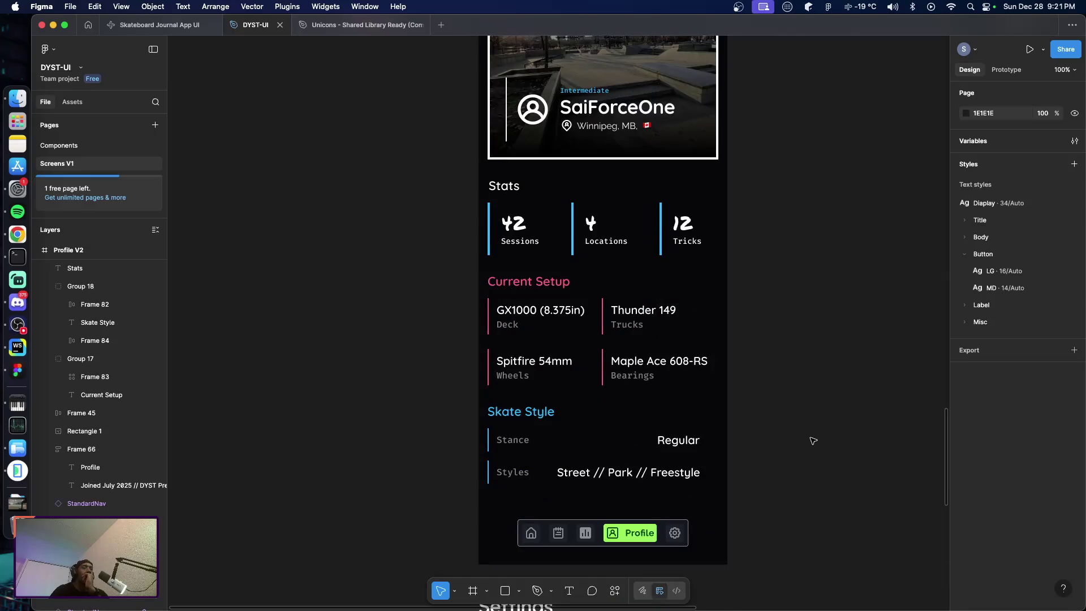
{"action": "scroll", "coordinate": [815, 442], "scroll_direction": "up", "scroll_amount": 2}
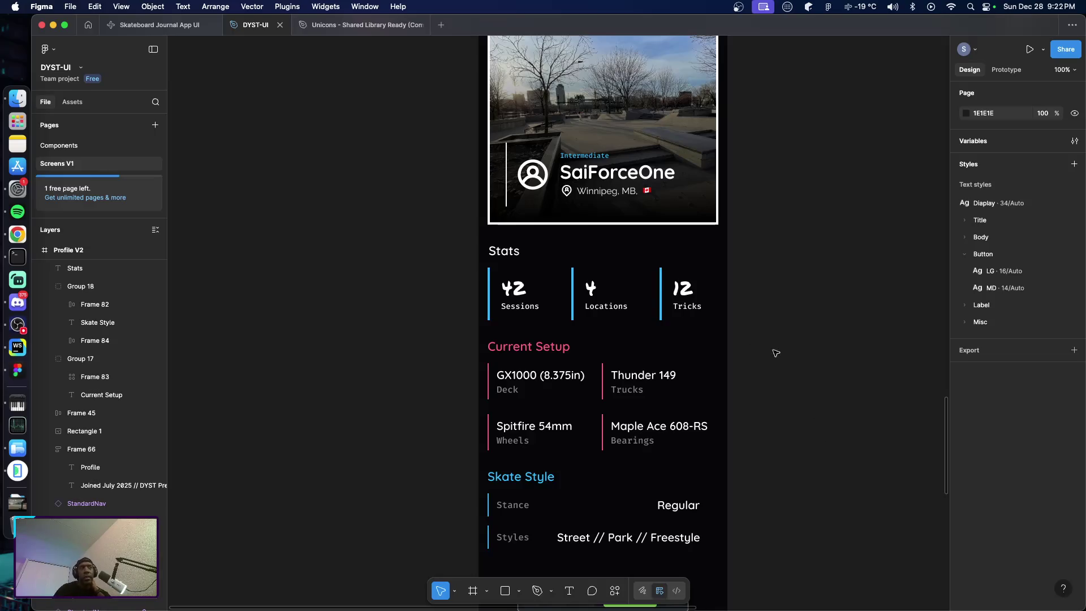
Give the Stats heading the blue Info-BG colour style instead of white
{"action": "left_click", "coordinate": [496, 255]}
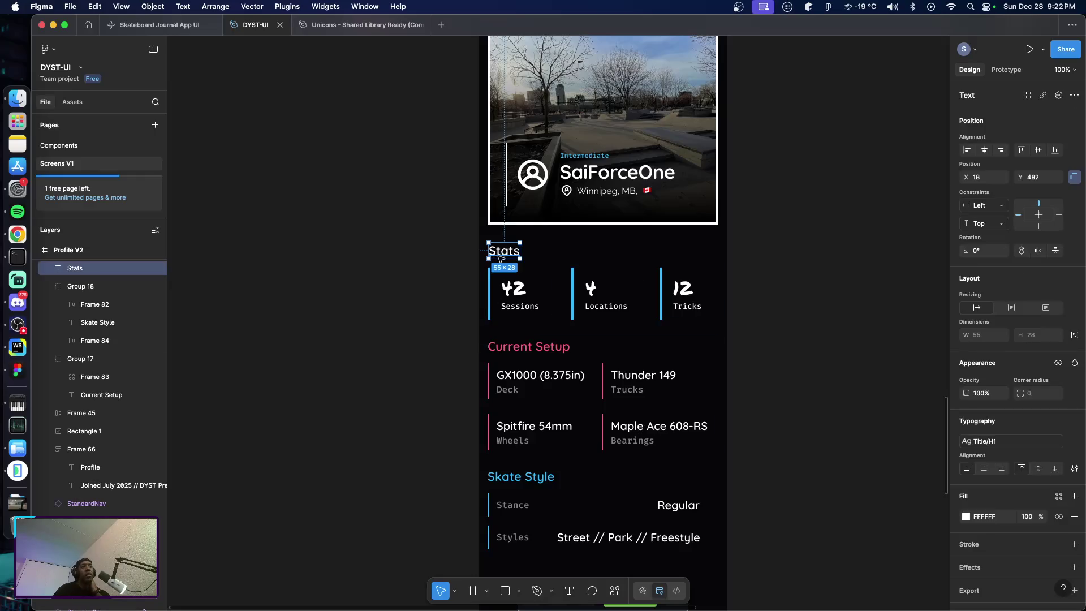
{"action": "left_click", "coordinate": [1058, 497]}
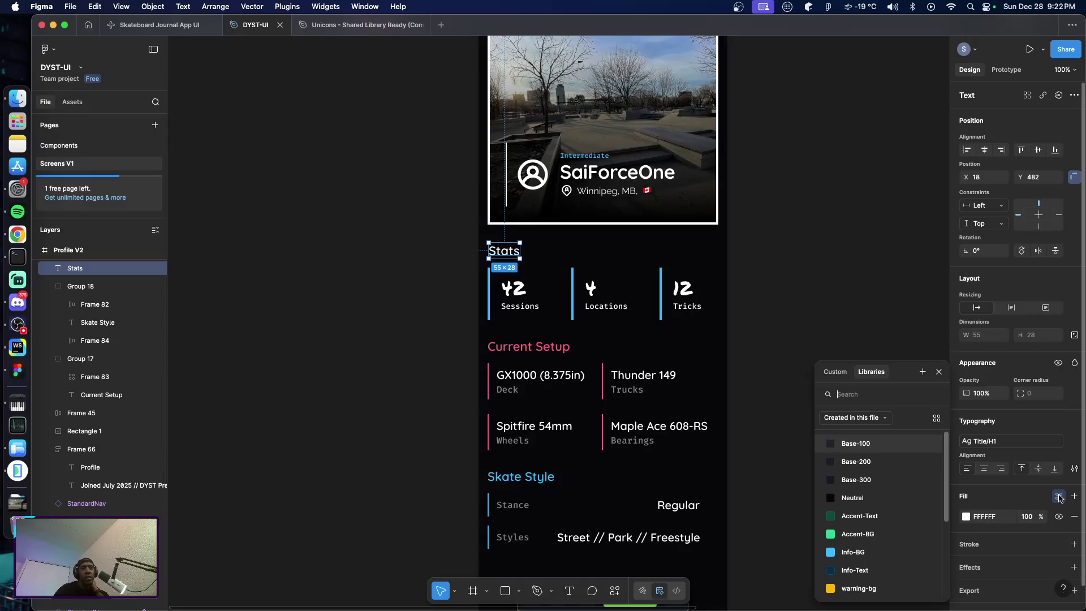
{"action": "left_click", "coordinate": [889, 557]}
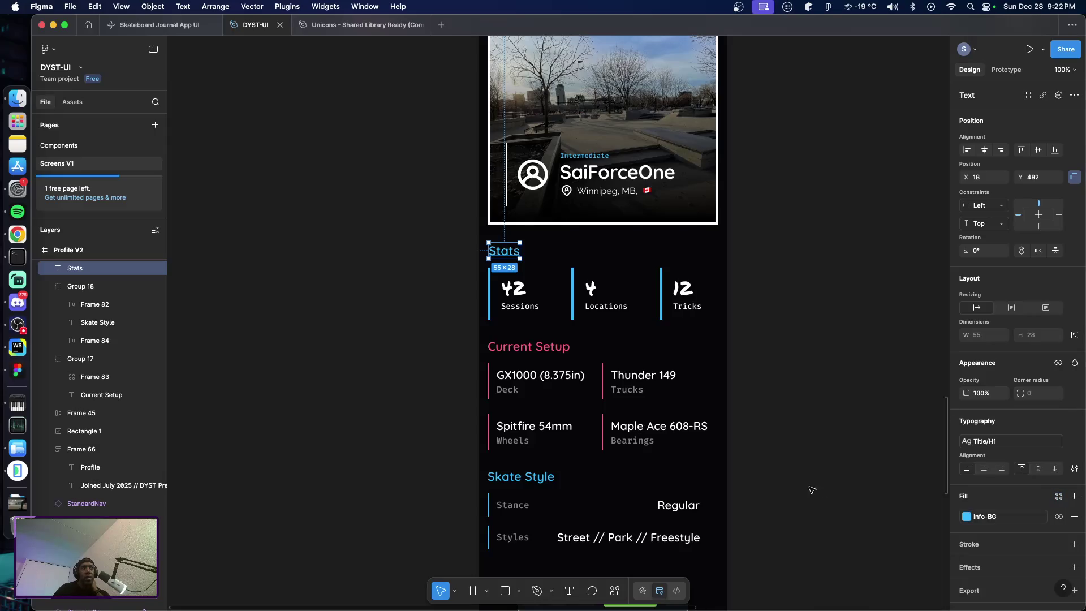
{"action": "left_click", "coordinate": [801, 479]}
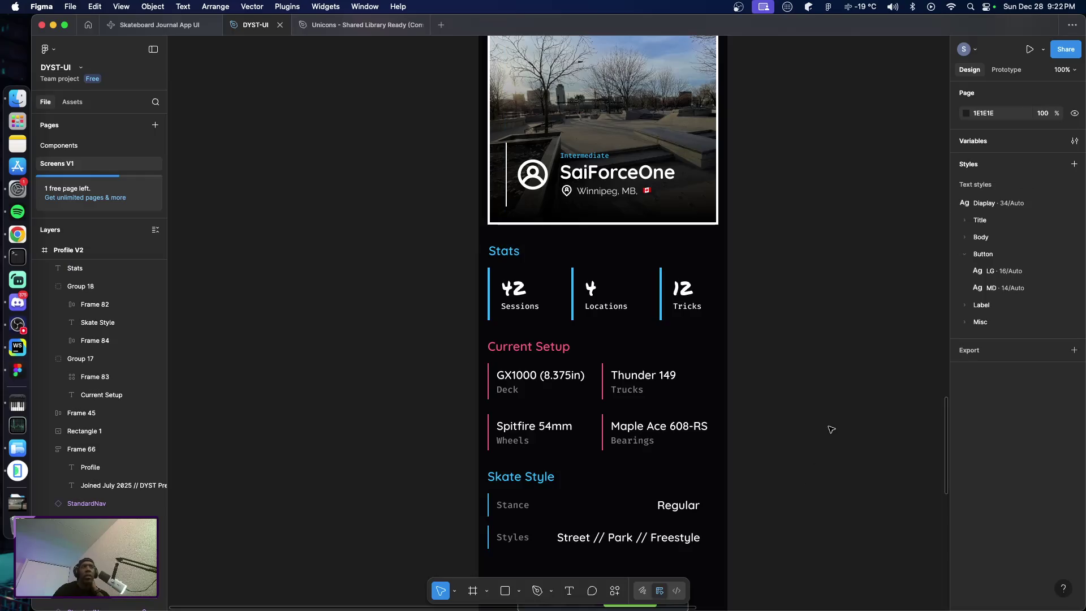
{"action": "scroll", "coordinate": [824, 411], "scroll_direction": "down", "scroll_amount": 4}
{"action": "scroll", "coordinate": [822, 413], "scroll_direction": "up", "scroll_amount": 5}
{"action": "scroll", "coordinate": [820, 416], "scroll_direction": "up", "scroll_amount": 2}
{"action": "scroll", "coordinate": [818, 418], "scroll_direction": "up", "scroll_amount": 4}
{"action": "scroll", "coordinate": [818, 418], "scroll_direction": "down", "scroll_amount": 10}
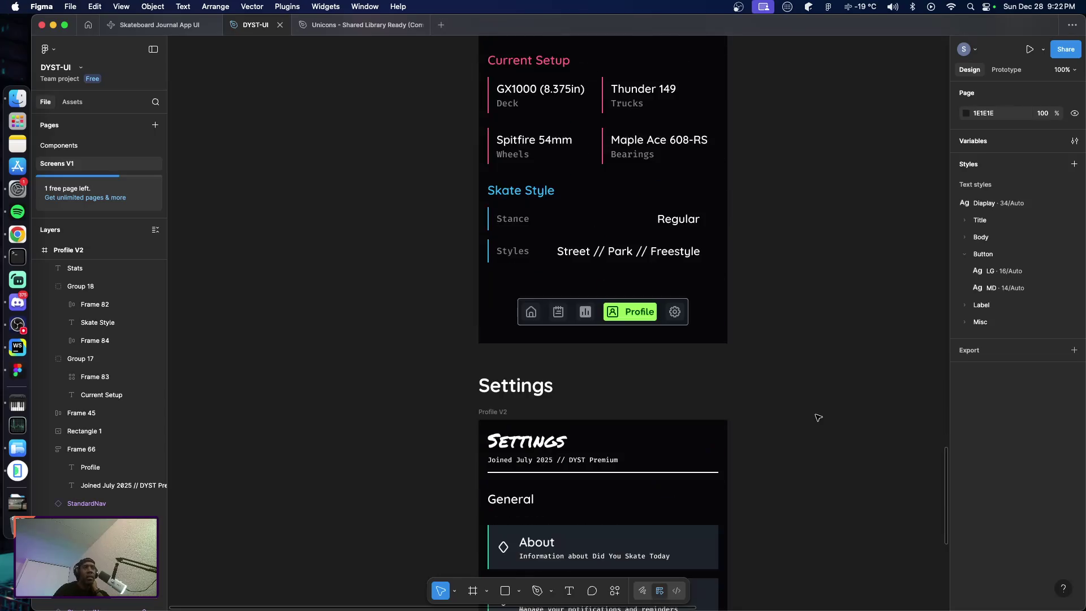
{"action": "scroll", "coordinate": [819, 420], "scroll_direction": "up", "scroll_amount": 4}
{"action": "scroll", "coordinate": [821, 422], "scroll_direction": "up", "scroll_amount": 1}
{"action": "scroll", "coordinate": [820, 427], "scroll_direction": "up", "scroll_amount": 1}
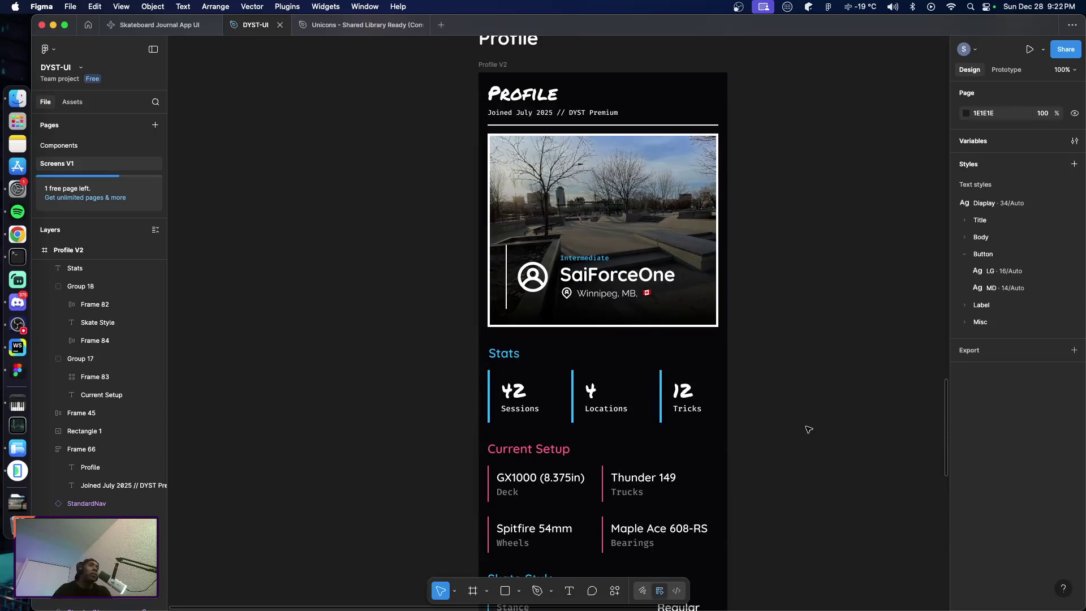
{"action": "scroll", "coordinate": [802, 421], "scroll_direction": "up", "scroll_amount": 1}
{"action": "scroll", "coordinate": [804, 419], "scroll_direction": "down", "scroll_amount": 3}
{"action": "scroll", "coordinate": [804, 418], "scroll_direction": "down", "scroll_amount": 4}
{"action": "scroll", "coordinate": [807, 420], "scroll_direction": "up", "scroll_amount": 3}
{"action": "scroll", "coordinate": [817, 433], "scroll_direction": "up", "scroll_amount": 3}
{"action": "scroll", "coordinate": [848, 444], "scroll_direction": "up", "scroll_amount": 2}
{"action": "scroll", "coordinate": [852, 419], "scroll_direction": "up", "scroll_amount": 3}
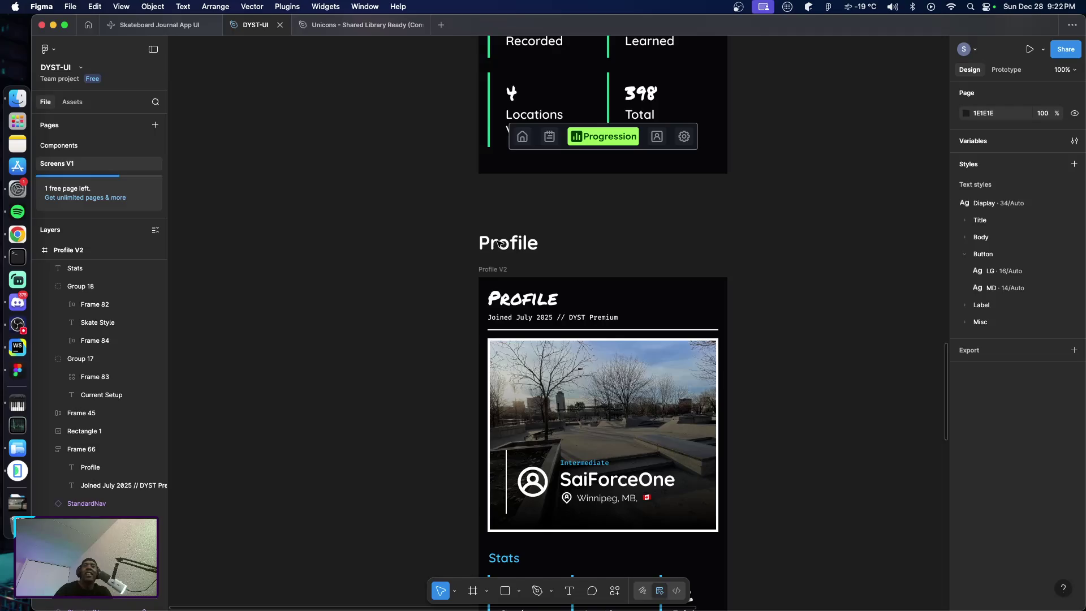
{"action": "scroll", "coordinate": [791, 303], "scroll_direction": "down", "scroll_amount": 1}
{"action": "scroll", "coordinate": [792, 310], "scroll_direction": "down", "scroll_amount": 5}
{"action": "scroll", "coordinate": [792, 310], "scroll_direction": "down", "scroll_amount": 4}
{"action": "scroll", "coordinate": [784, 312], "scroll_direction": "down", "scroll_amount": 2}
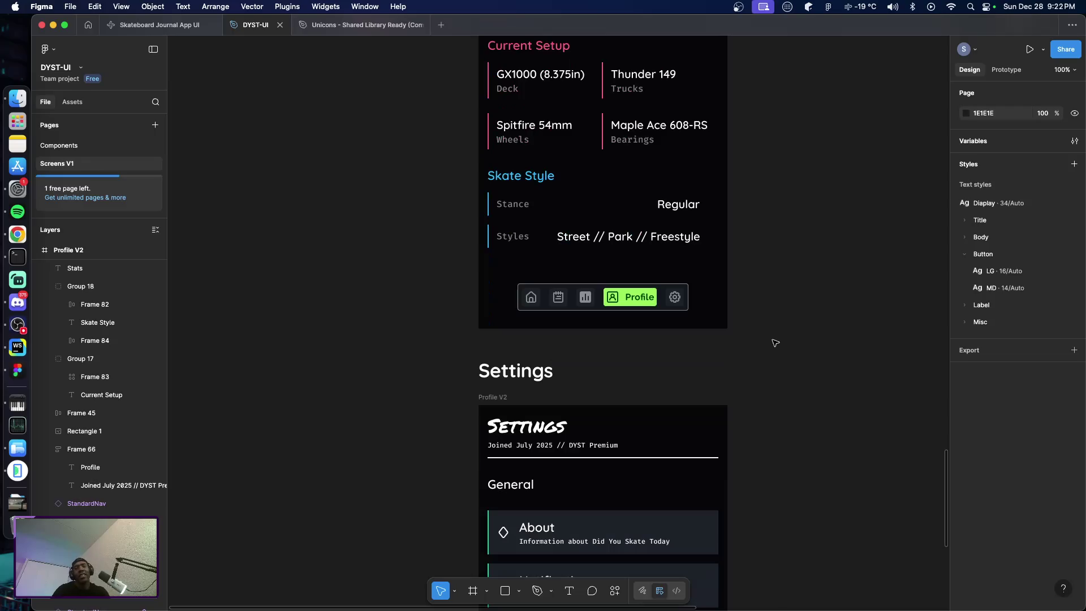
{"action": "left_click", "coordinate": [519, 376]}
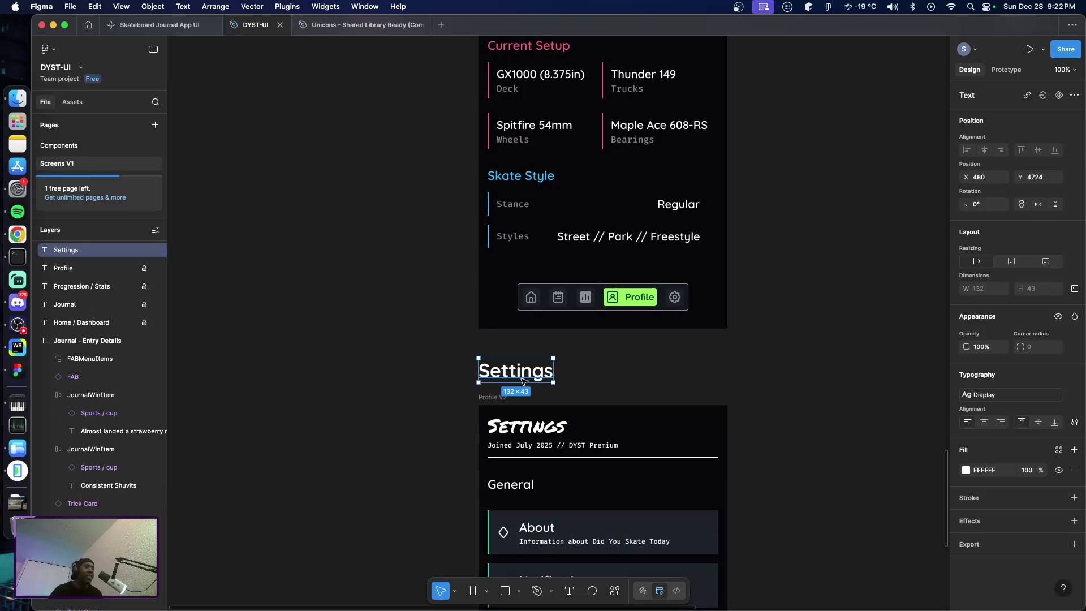
Nudge the Settings title and frame down to leave a 100 px gap below Profile V2
{"action": "left_click", "coordinate": [489, 399], "text": "shift"}
{"action": "key", "text": "Down"}
{"action": "key", "text": "Down"}
{"action": "key", "text": "Down"}
{"action": "key", "text": "Down"}
{"action": "key", "text": "Down"}
{"action": "key", "text": "Down"}
{"action": "key", "text": "Down"}
{"action": "key", "text": "Down"}
{"action": "key", "text": "Down"}
{"action": "key", "text": "Down"}
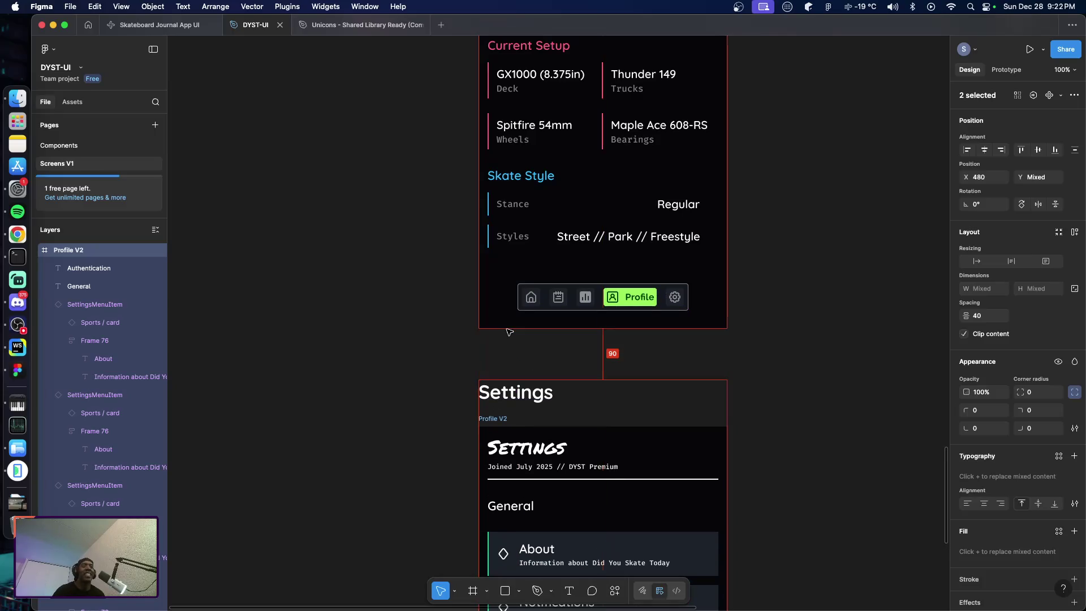
{"action": "key", "text": "shift+Down"}
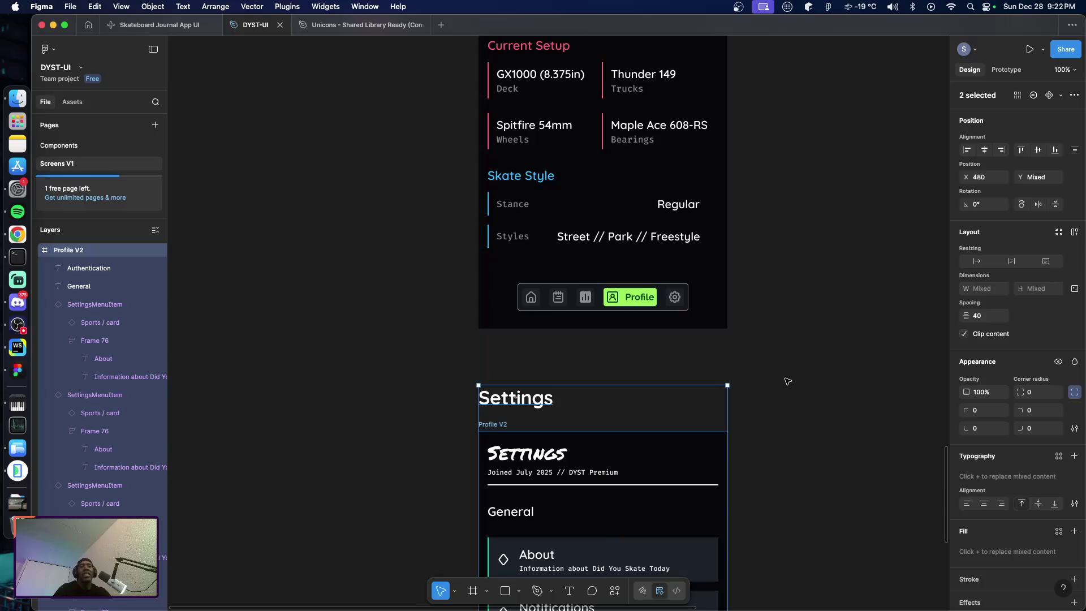
{"action": "left_click", "coordinate": [789, 383]}
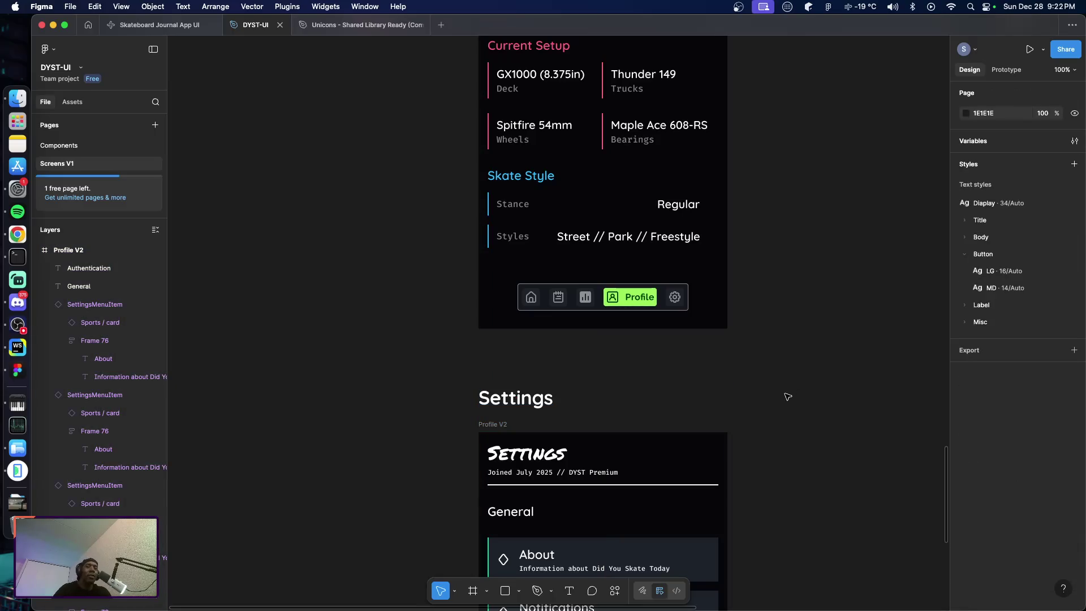
{"action": "scroll", "coordinate": [780, 390], "scroll_direction": "up", "scroll_amount": 5}
{"action": "scroll", "coordinate": [776, 389], "scroll_direction": "down", "scroll_amount": 5}
{"action": "scroll", "coordinate": [778, 391], "scroll_direction": "down", "scroll_amount": 5}
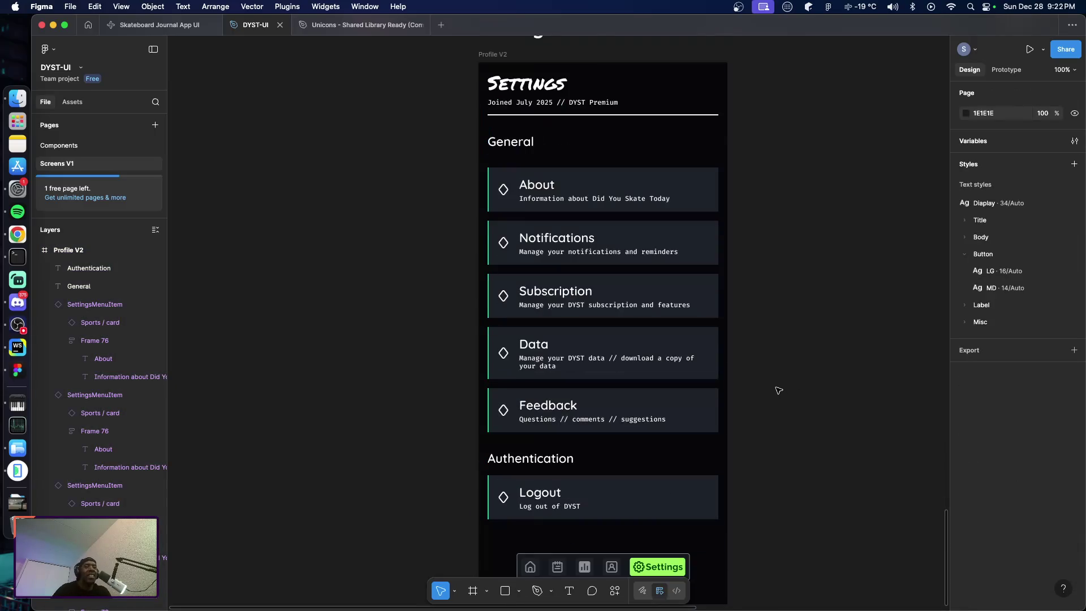
{"action": "scroll", "coordinate": [778, 389], "scroll_direction": "up", "scroll_amount": 4}
{"action": "scroll", "coordinate": [779, 388], "scroll_direction": "up", "scroll_amount": 5}
{"action": "scroll", "coordinate": [781, 386], "scroll_direction": "up", "scroll_amount": 8}
{"action": "scroll", "coordinate": [781, 387], "scroll_direction": "down", "scroll_amount": 5}
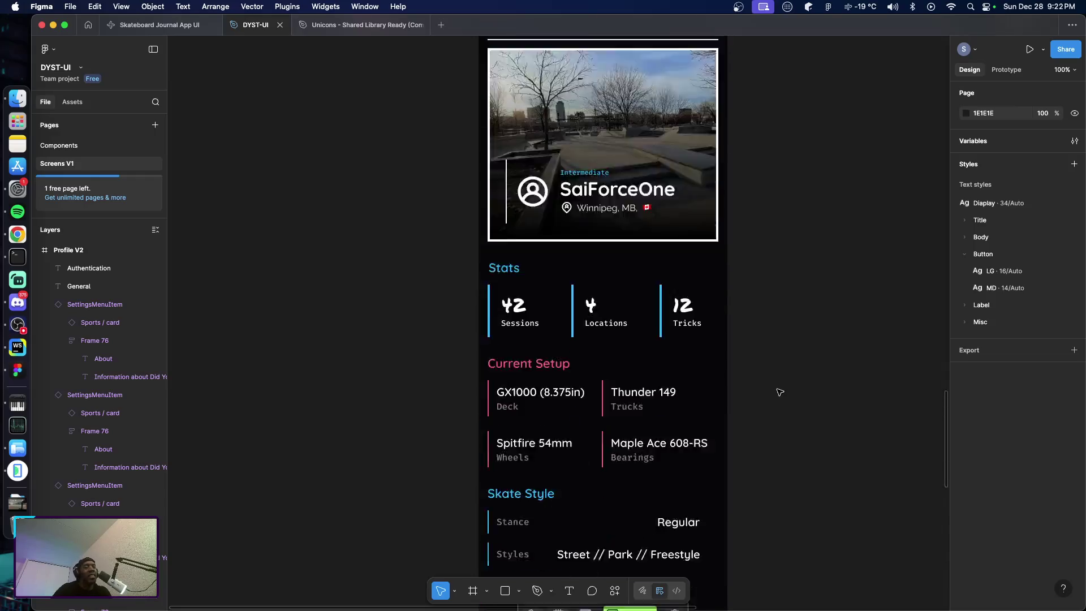
{"action": "scroll", "coordinate": [780, 390], "scroll_direction": "down", "scroll_amount": 6}
{"action": "scroll", "coordinate": [781, 391], "scroll_direction": "down", "scroll_amount": 4}
{"action": "scroll", "coordinate": [796, 394], "scroll_direction": "down", "scroll_amount": 1}
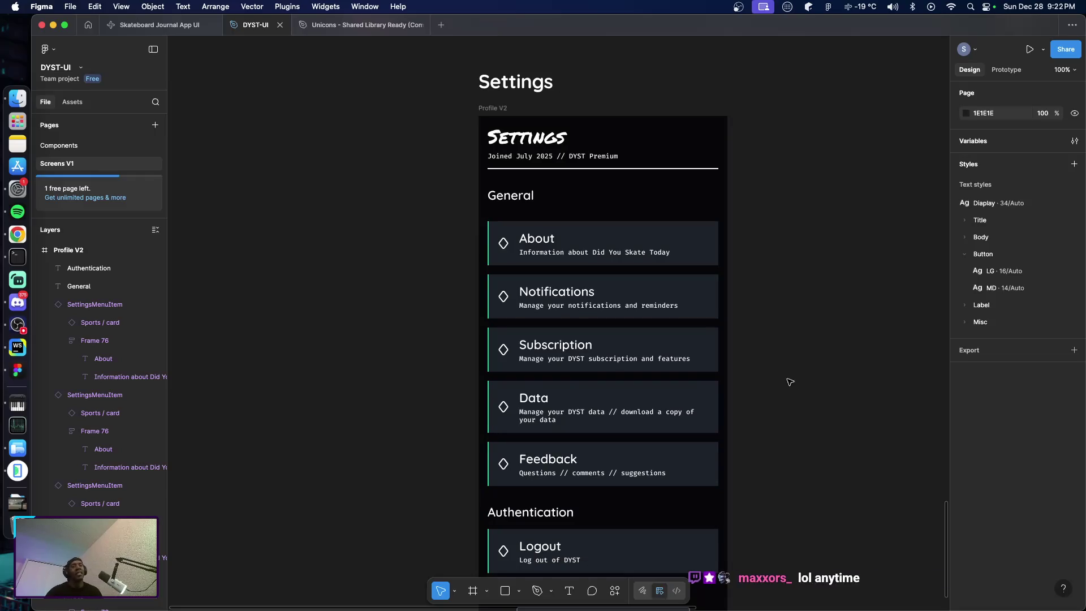
{"action": "scroll", "coordinate": [786, 381], "scroll_direction": "up", "scroll_amount": 6}
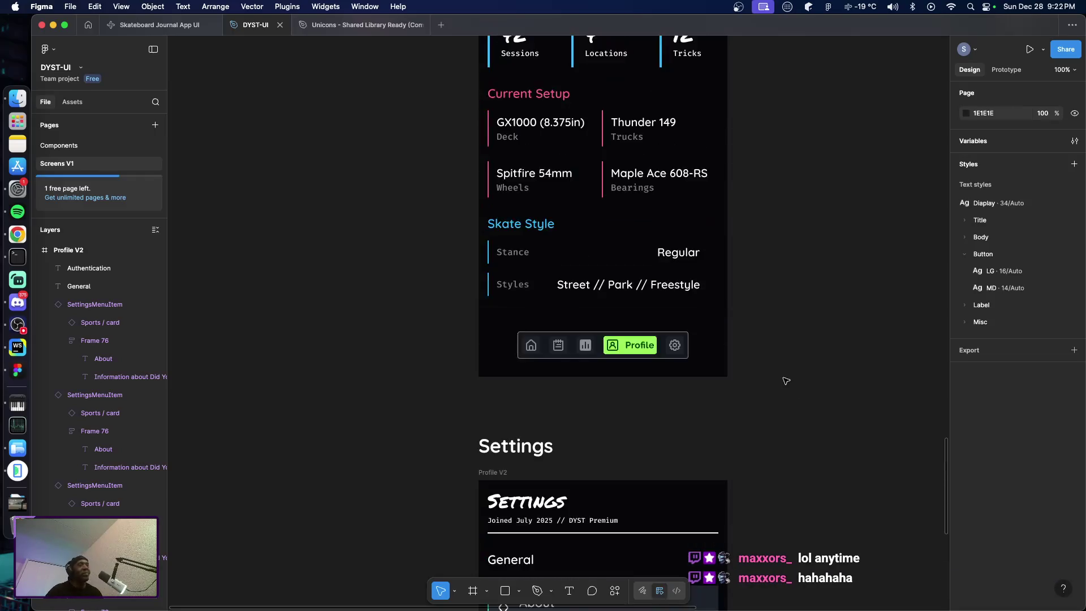
{"action": "scroll", "coordinate": [779, 383], "scroll_direction": "up", "scroll_amount": 10}
{"action": "scroll", "coordinate": [786, 388], "scroll_direction": "down", "scroll_amount": 6}
{"action": "scroll", "coordinate": [786, 390], "scroll_direction": "down", "scroll_amount": 1}
{"action": "scroll", "coordinate": [784, 390], "scroll_direction": "down", "scroll_amount": 5}
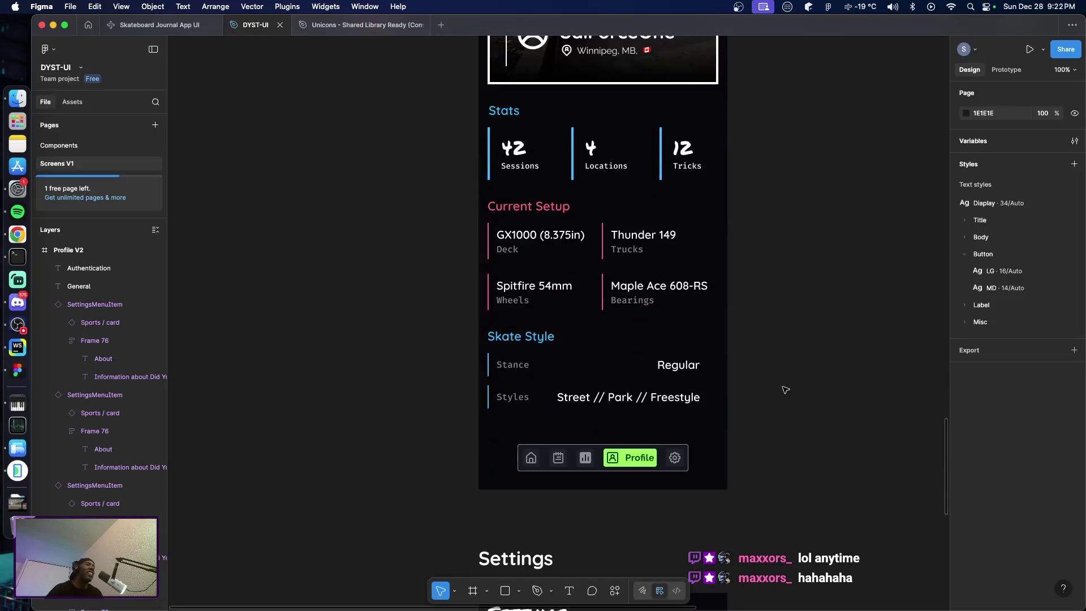
{"action": "scroll", "coordinate": [786, 389], "scroll_direction": "up", "scroll_amount": 1}
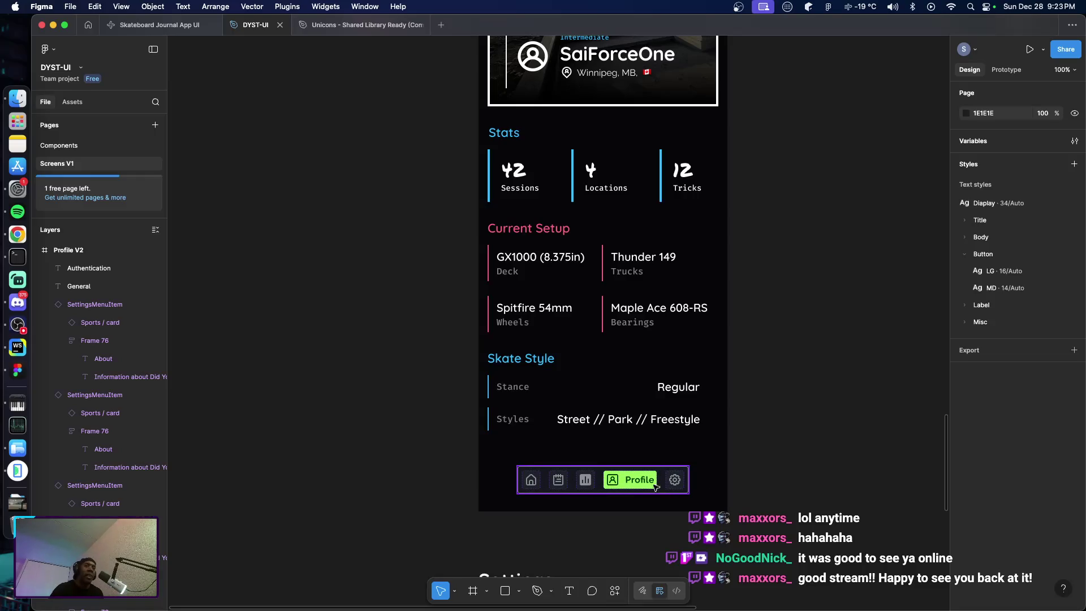
{"action": "scroll", "coordinate": [752, 487], "scroll_direction": "up", "scroll_amount": 15}
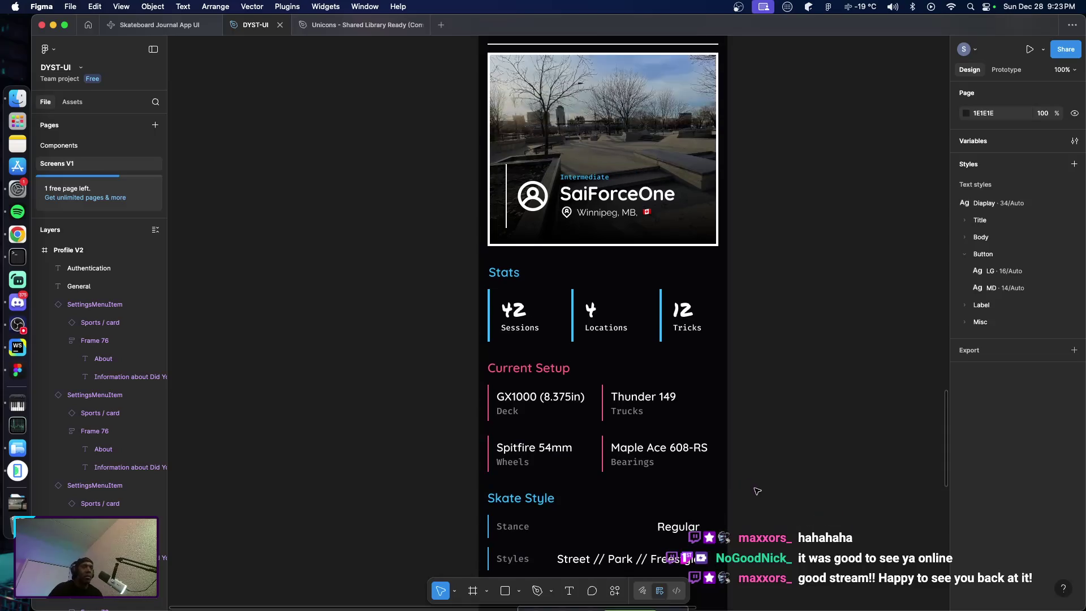
{"action": "scroll", "coordinate": [764, 486], "scroll_direction": "up", "scroll_amount": 13}
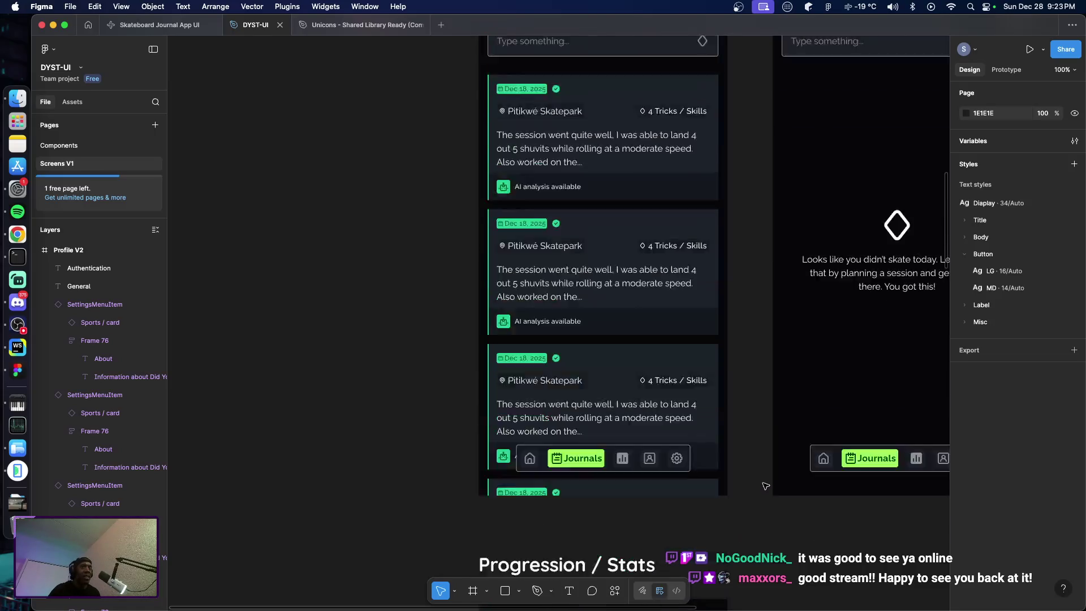
{"action": "scroll", "coordinate": [750, 488], "scroll_direction": "down", "scroll_amount": 10}
{"action": "scroll", "coordinate": [747, 488], "scroll_direction": "down", "scroll_amount": 8}
{"action": "scroll", "coordinate": [747, 488], "scroll_direction": "down", "scroll_amount": 2}
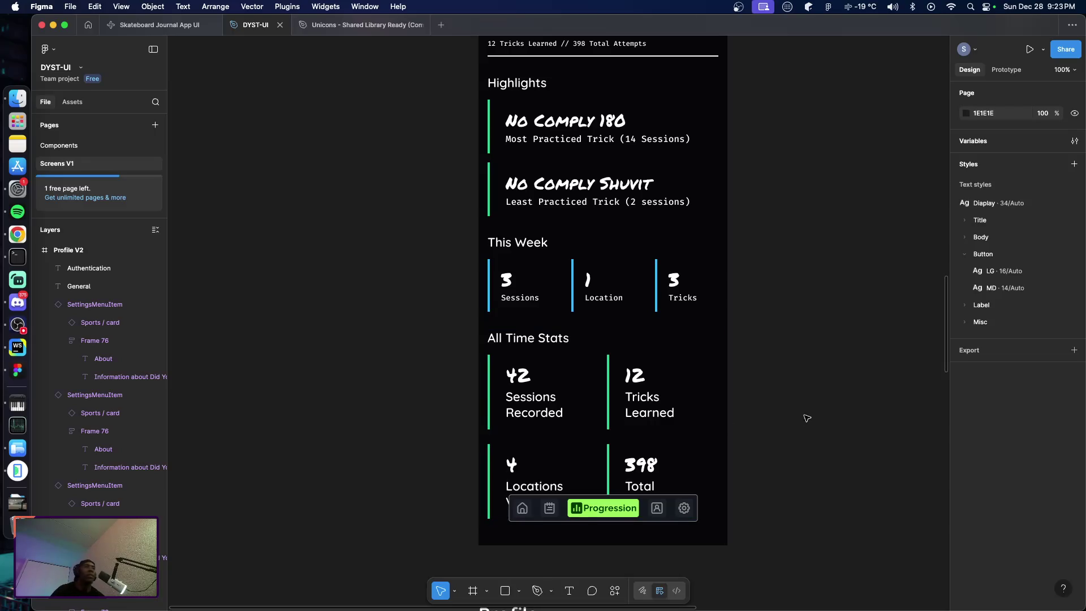
{"action": "scroll", "coordinate": [810, 418], "scroll_direction": "up", "scroll_amount": 5}
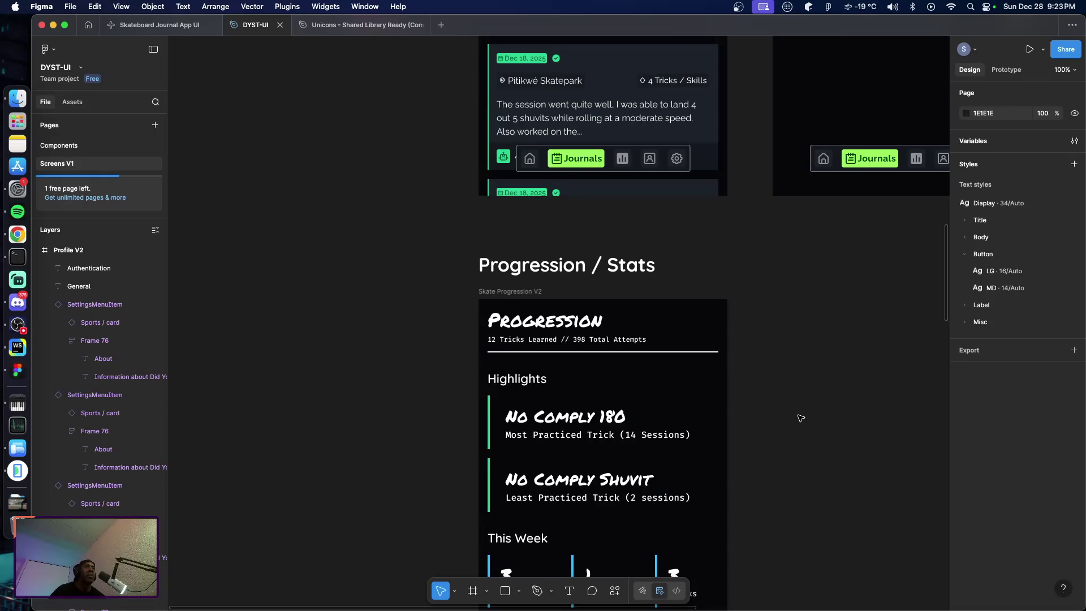
{"action": "scroll", "coordinate": [801, 419], "scroll_direction": "down", "scroll_amount": 4}
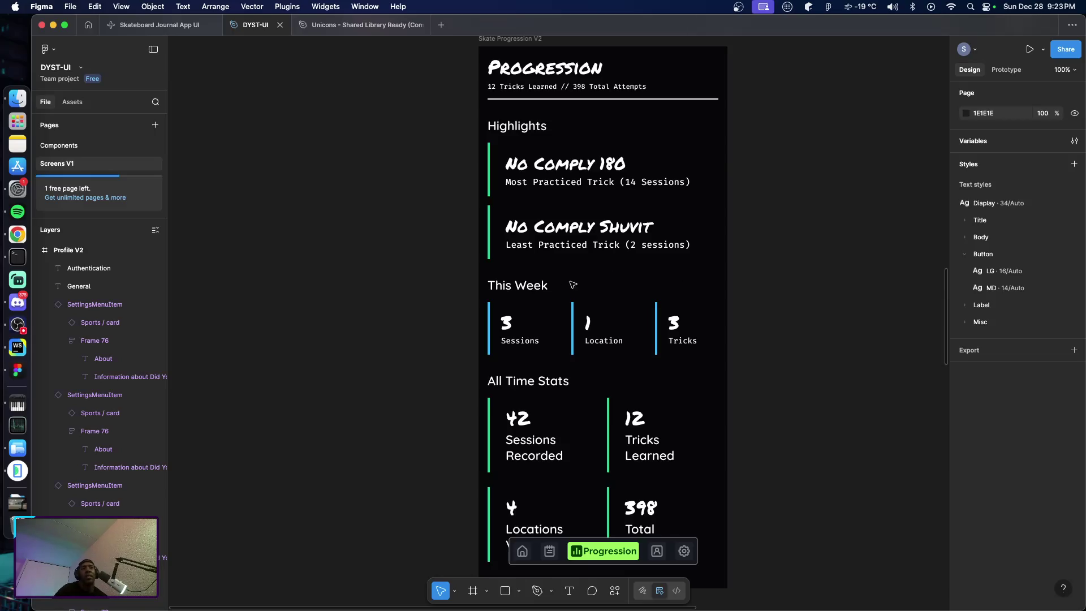
{"action": "scroll", "coordinate": [486, 279], "scroll_direction": "up", "scroll_amount": 5}
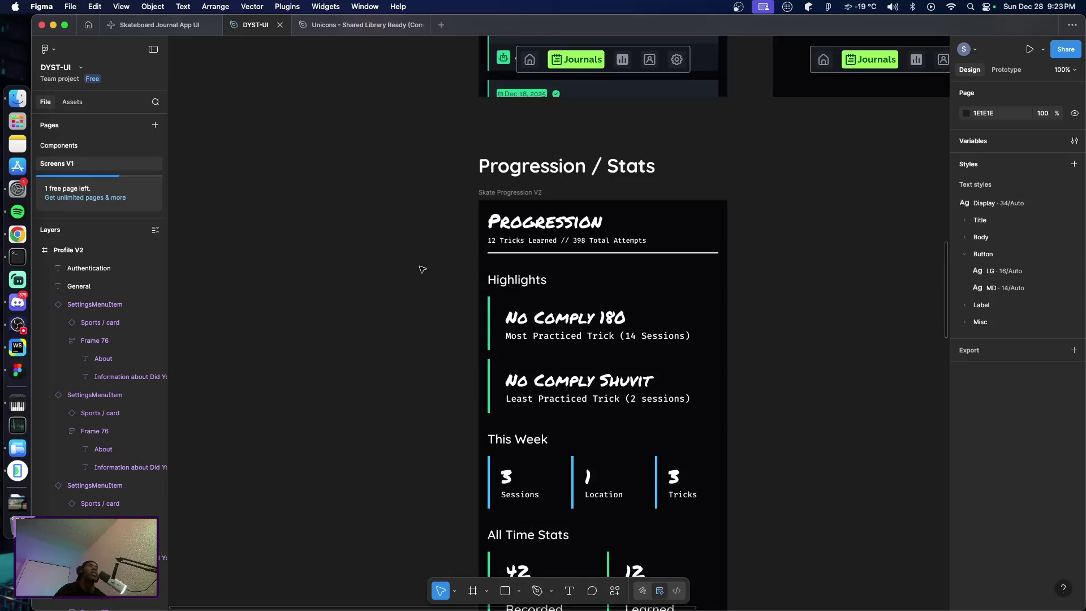
{"action": "scroll", "coordinate": [423, 269], "scroll_direction": "down", "scroll_amount": 5}
{"action": "scroll", "coordinate": [419, 268], "scroll_direction": "down", "scroll_amount": 3}
{"action": "scroll", "coordinate": [419, 267], "scroll_direction": "up", "scroll_amount": 2}
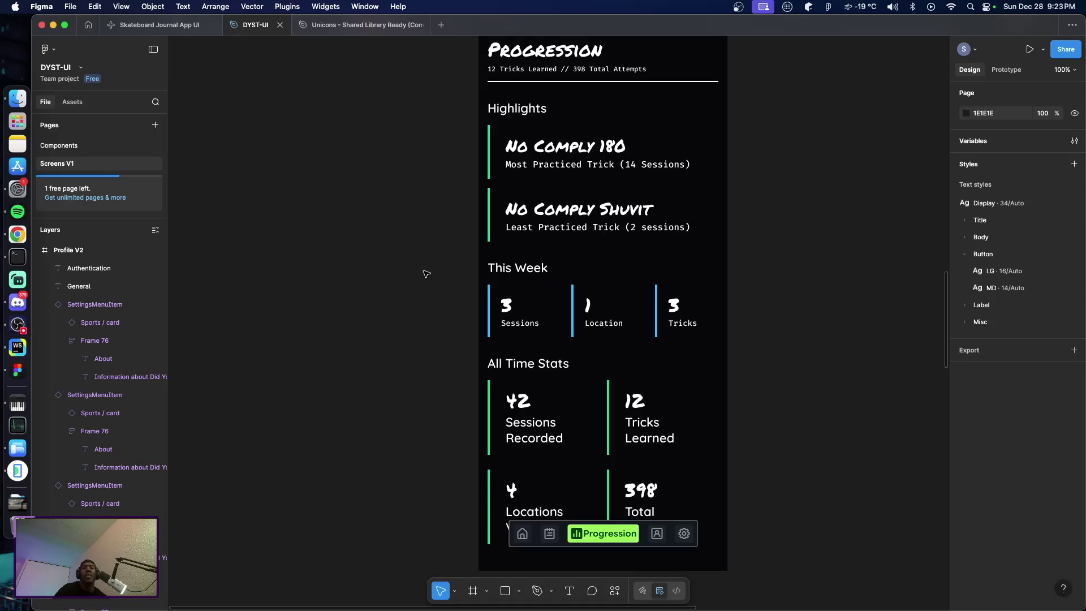
{"action": "scroll", "coordinate": [424, 276], "scroll_direction": "up", "scroll_amount": 1}
{"action": "scroll", "coordinate": [419, 274], "scroll_direction": "up", "scroll_amount": 3}
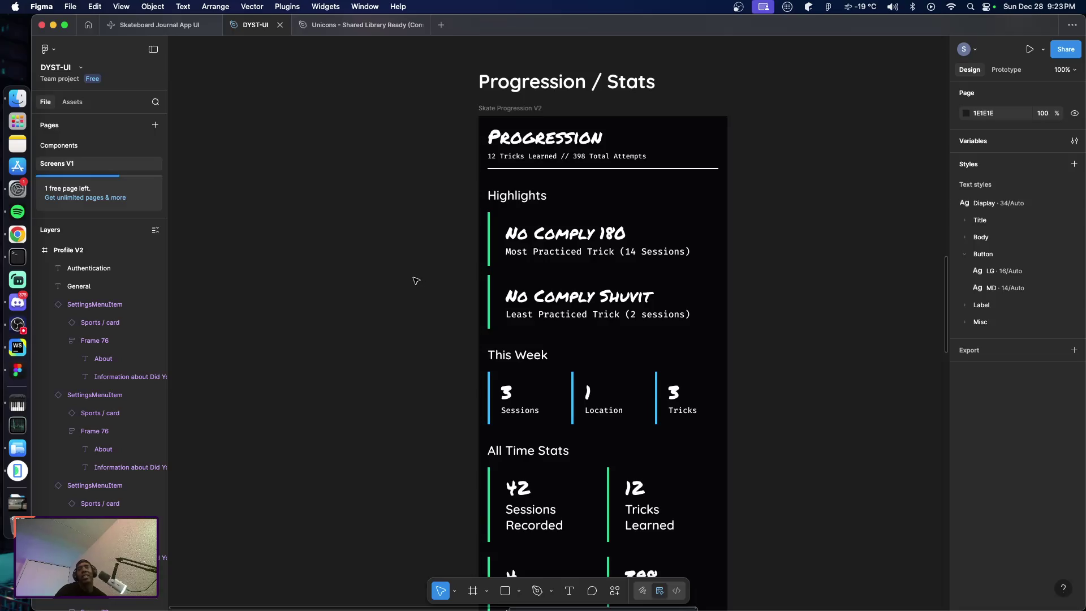
{"action": "scroll", "coordinate": [415, 280], "scroll_direction": "down", "scroll_amount": 5}
{"action": "scroll", "coordinate": [416, 277], "scroll_direction": "up", "scroll_amount": 5}
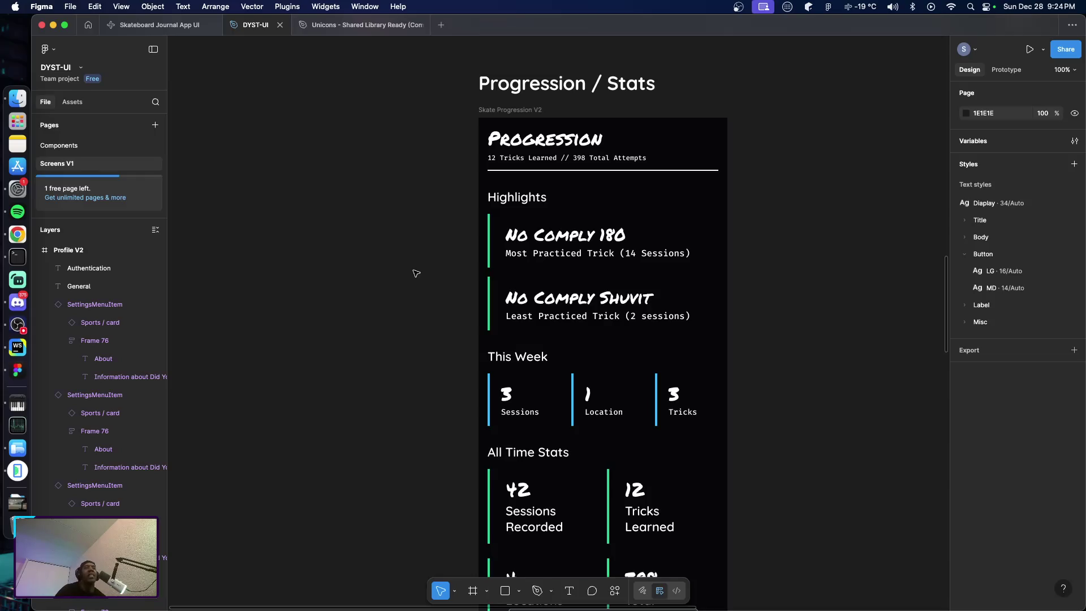
{"action": "scroll", "coordinate": [419, 271], "scroll_direction": "down", "scroll_amount": 2}
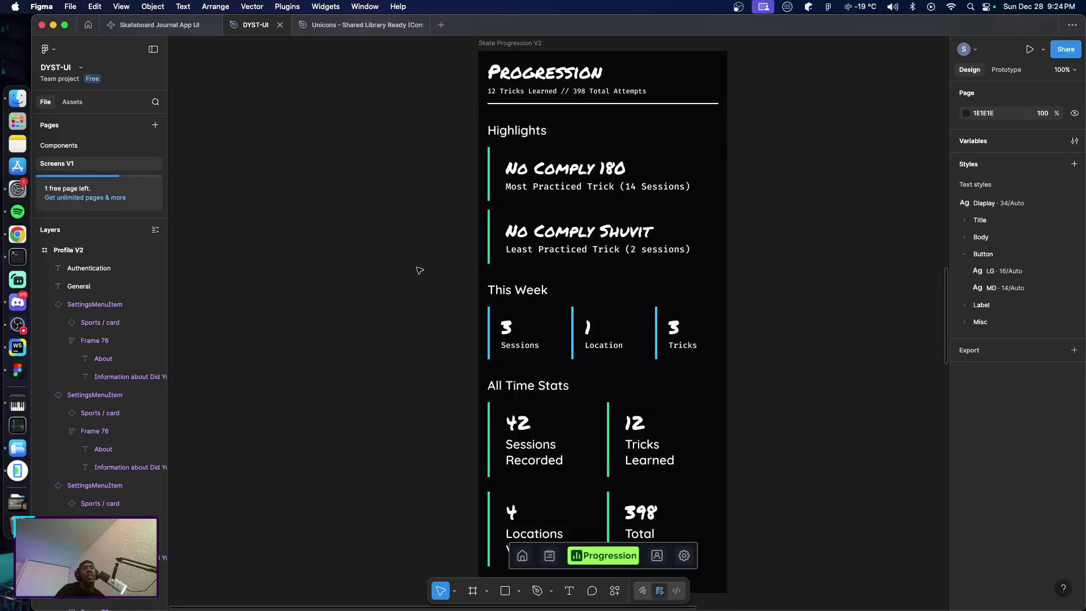
{"action": "scroll", "coordinate": [420, 266], "scroll_direction": "up", "scroll_amount": 3}
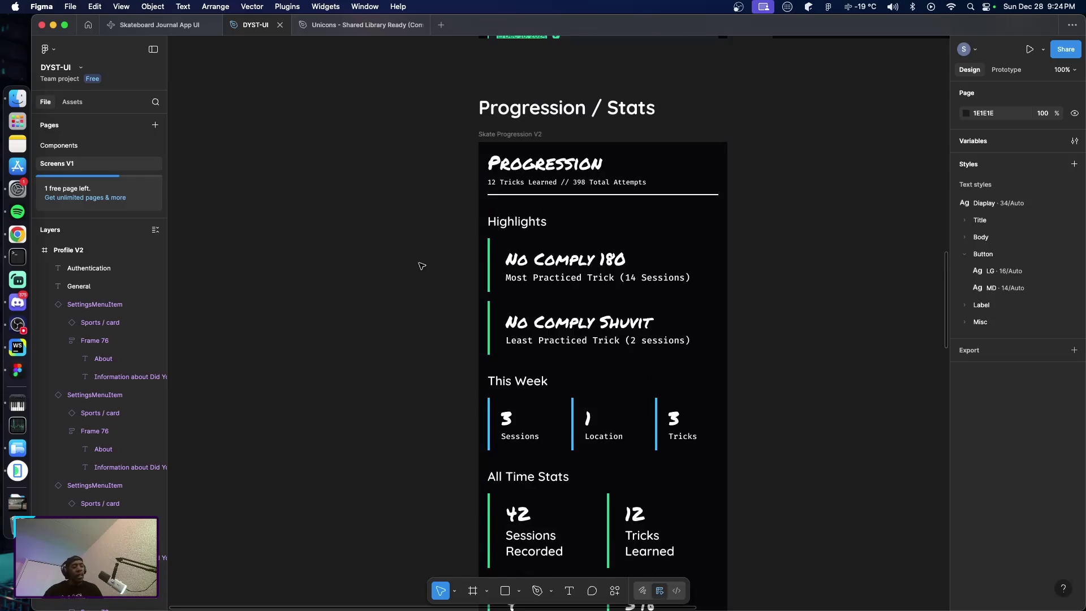